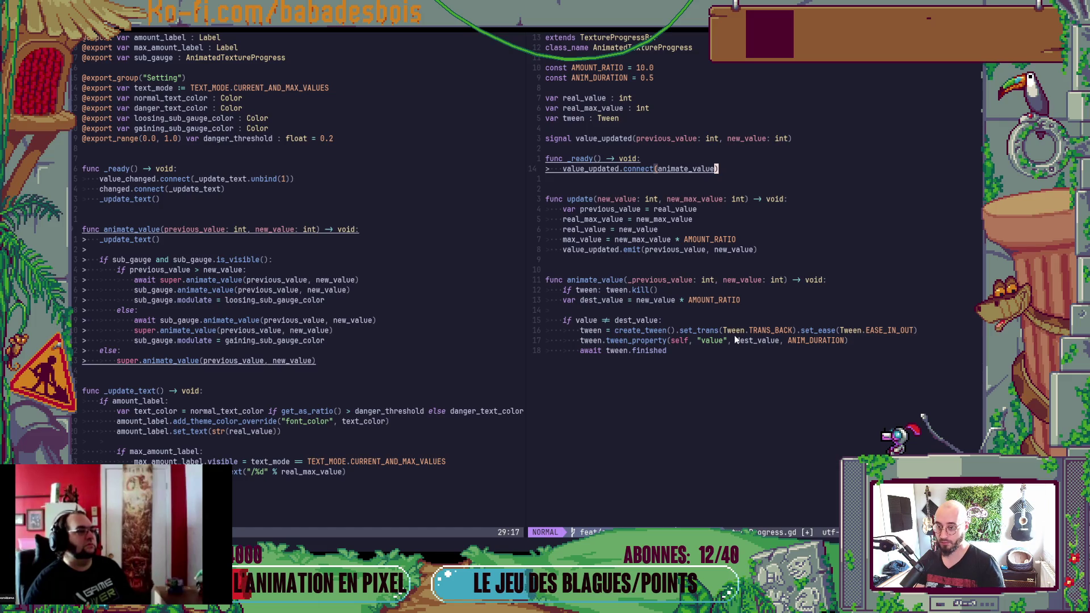
Add a 'value = real_value' line in _ready under the connect call.
key(o)
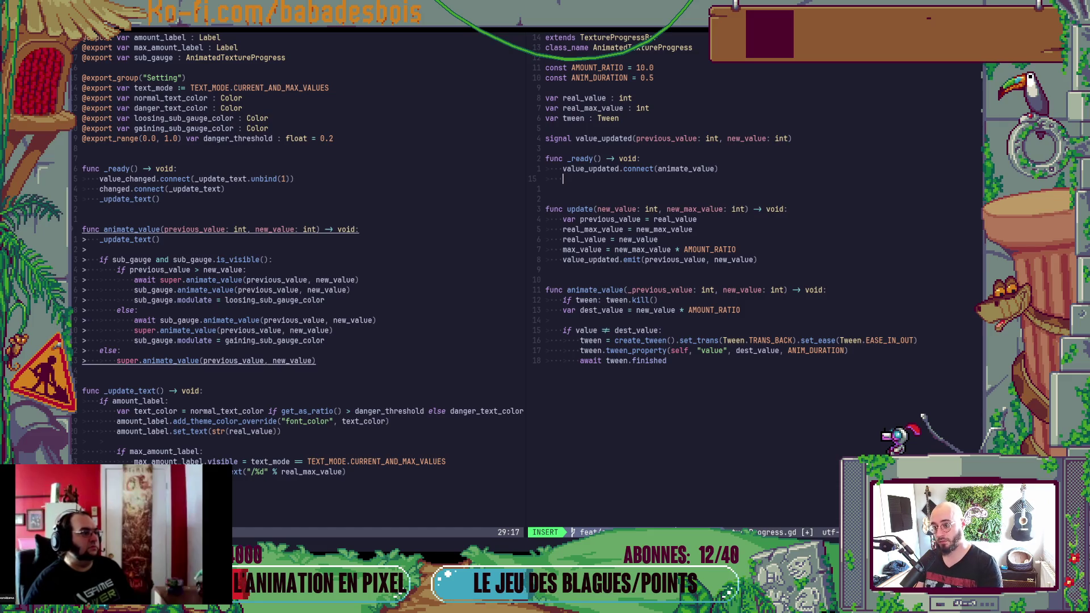
text(sety-)
key(BackSpace)
key(BackSpace)
text(_va)
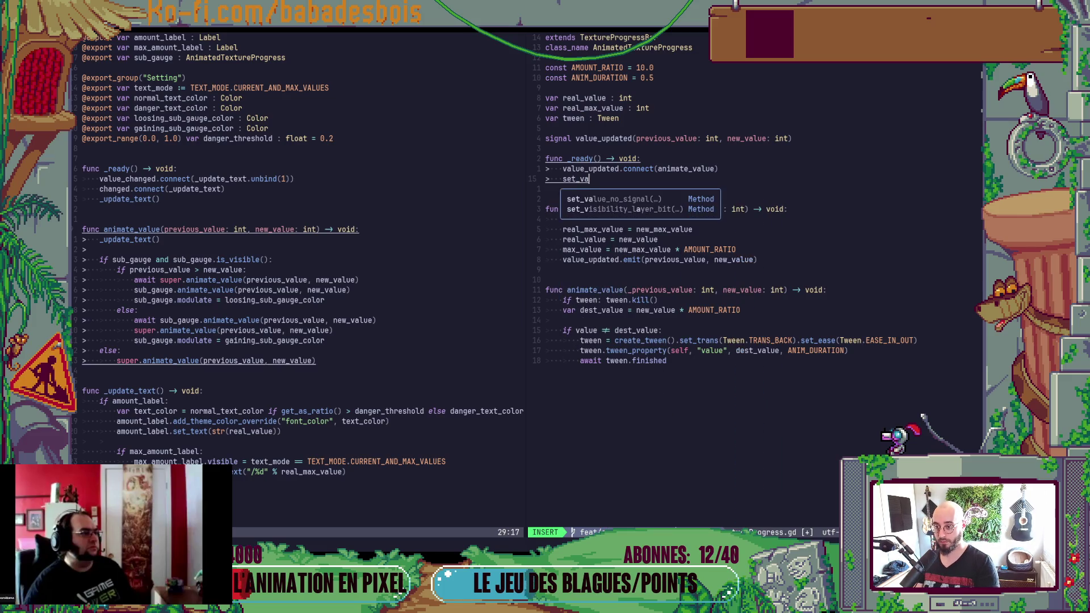
key(BackSpace)
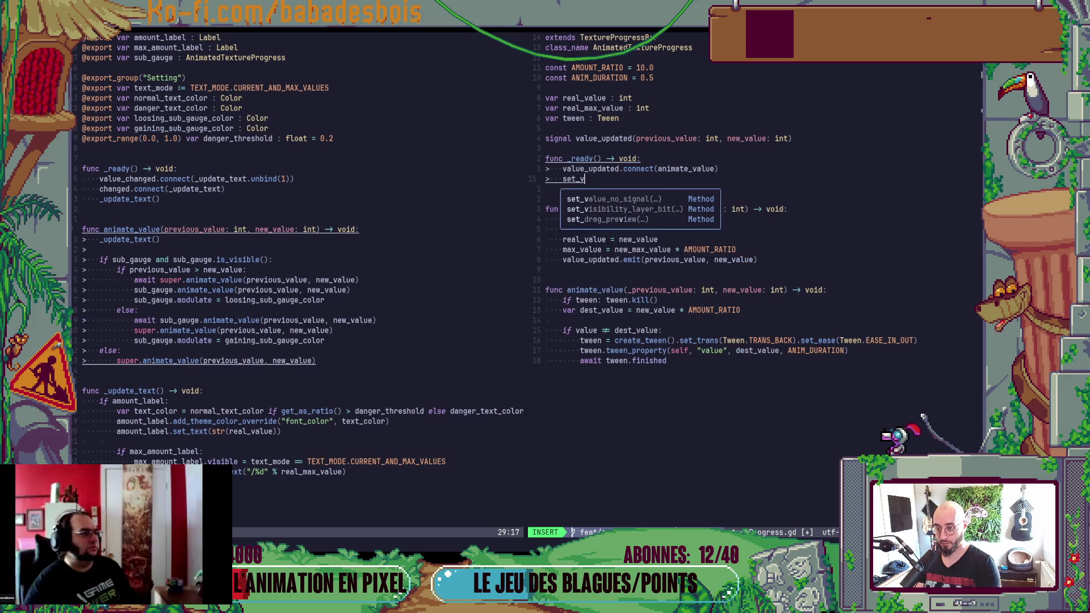
key(Escape)
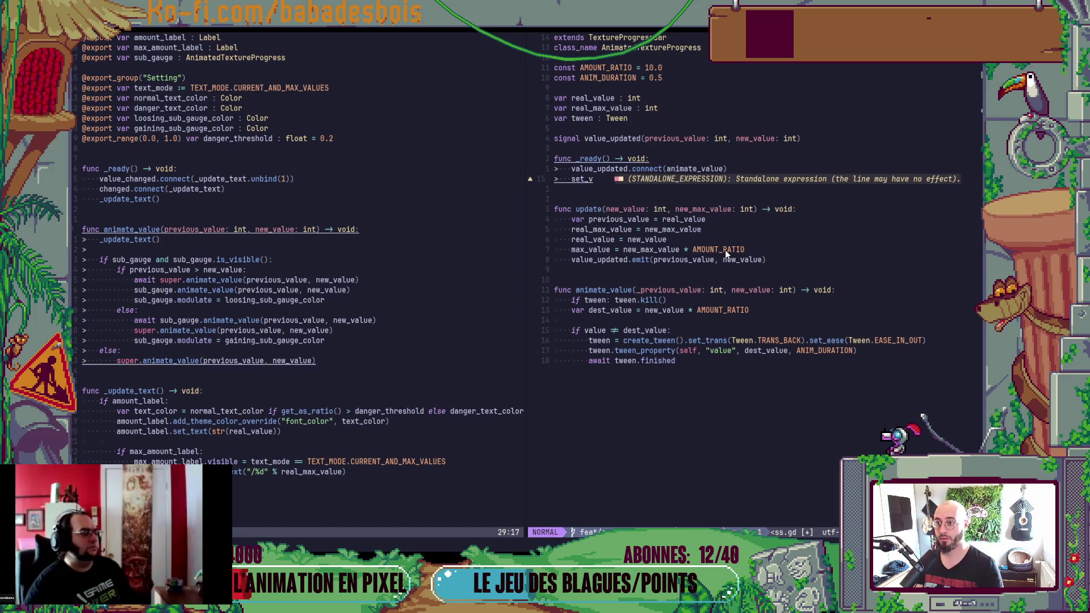
text(aal)
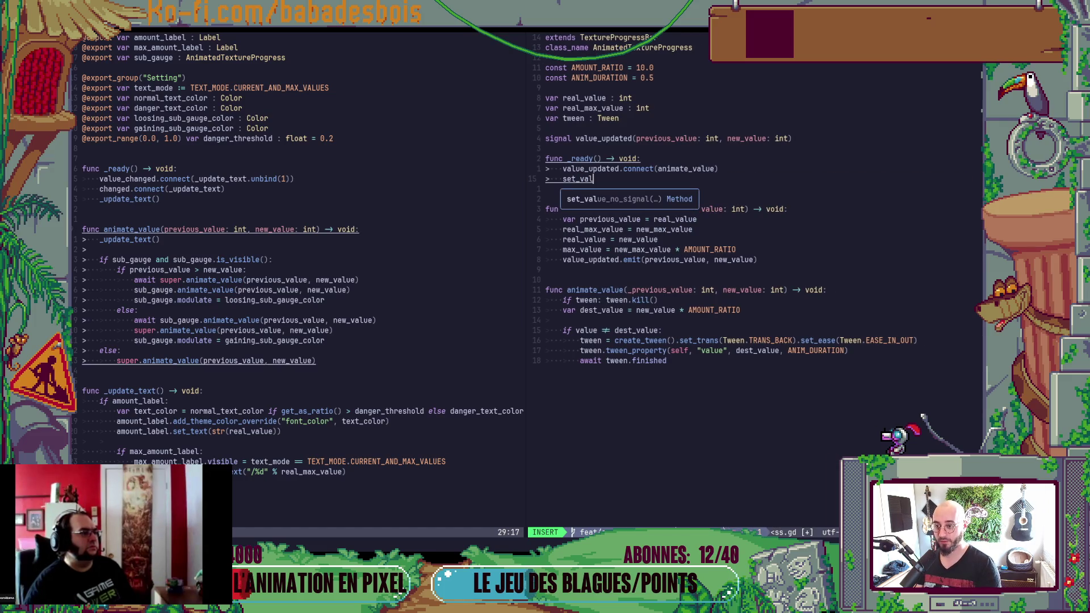
key(BackSpace)
key(BackSpace)
key(BackSpace)
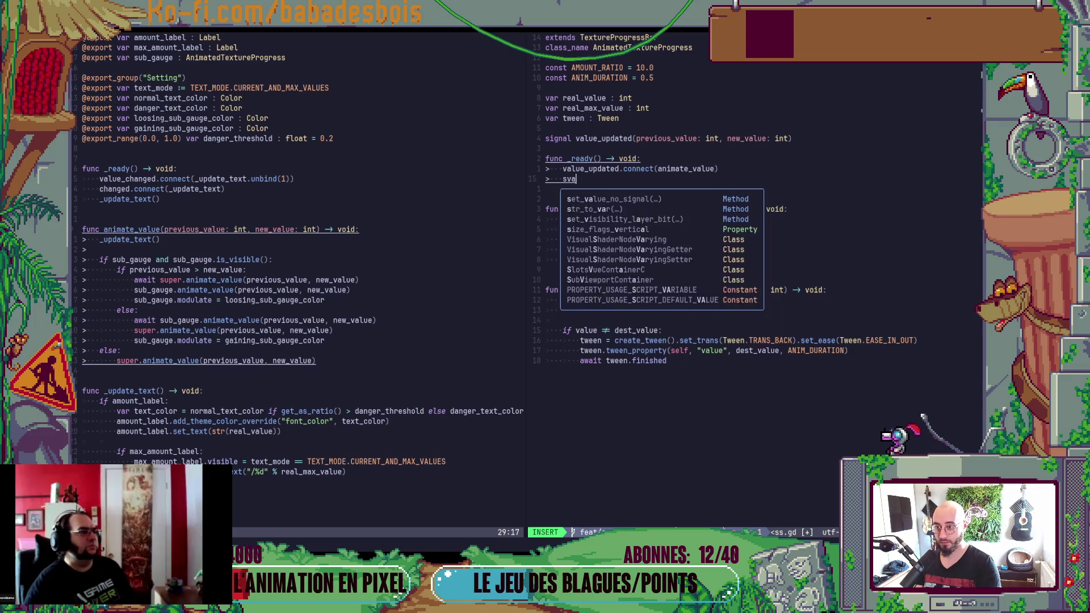
text(value =)
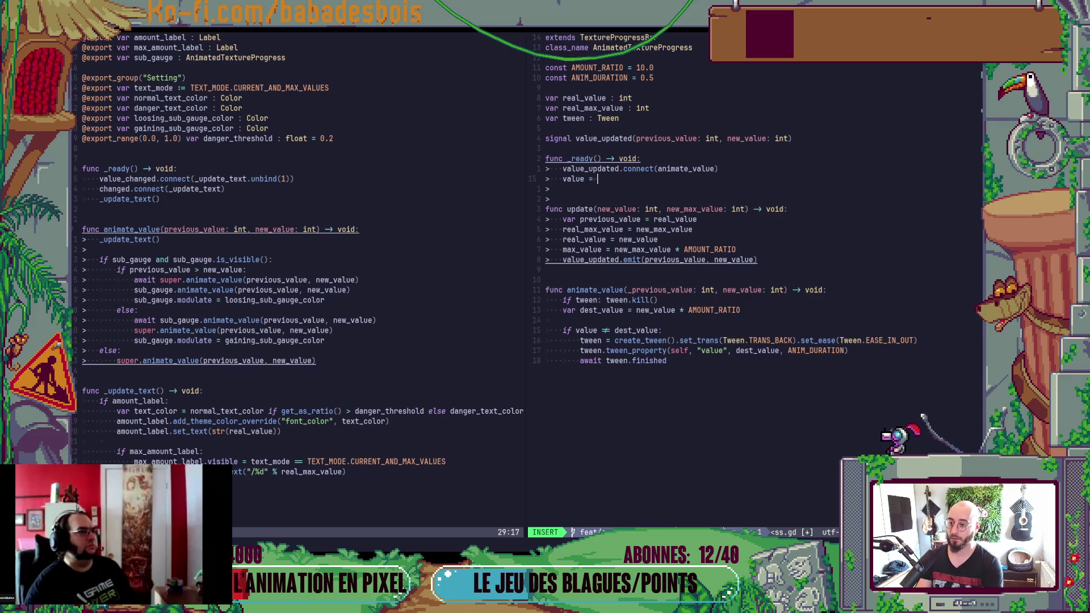
key(BackSpace)
key(BackSpace)
key(BackSpace)
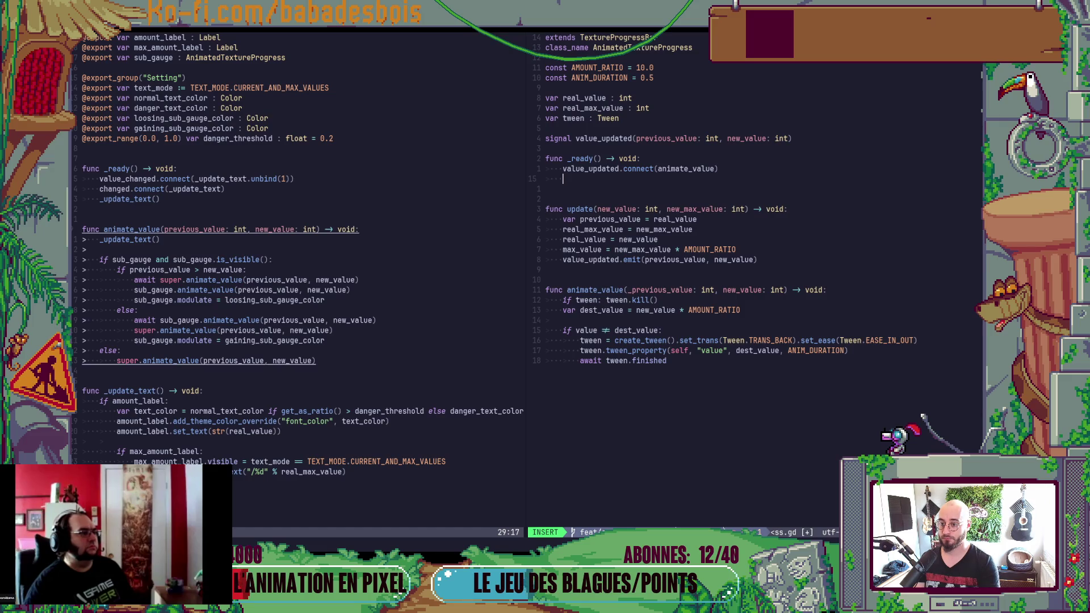
text(val;)
text(ue = re)
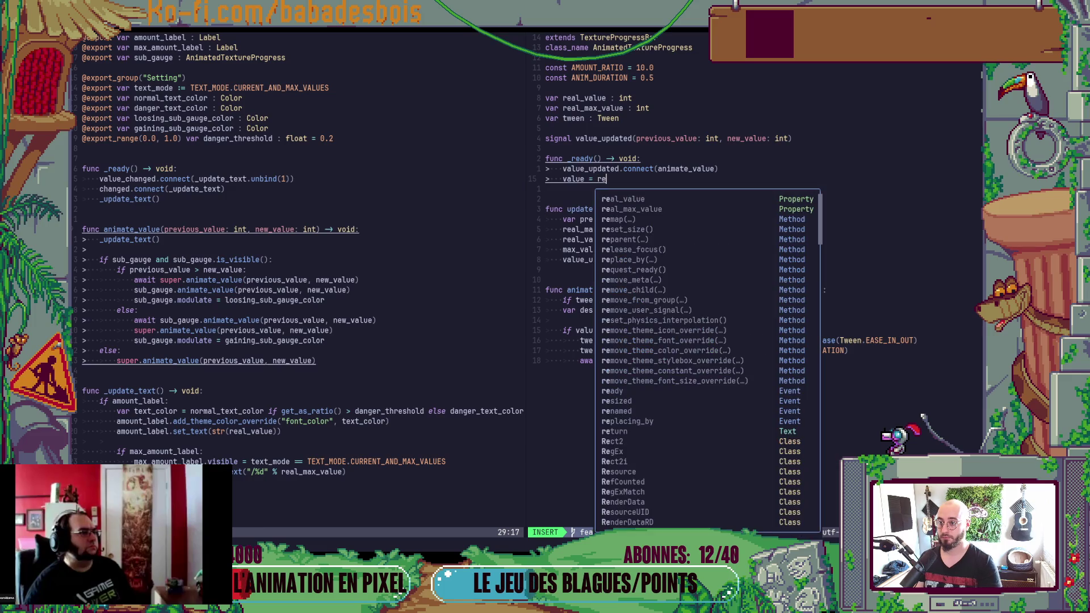
key(Return)
key(Escape)
Add 'max_value = real_max_value' above it and save the script.
key(shift+o)
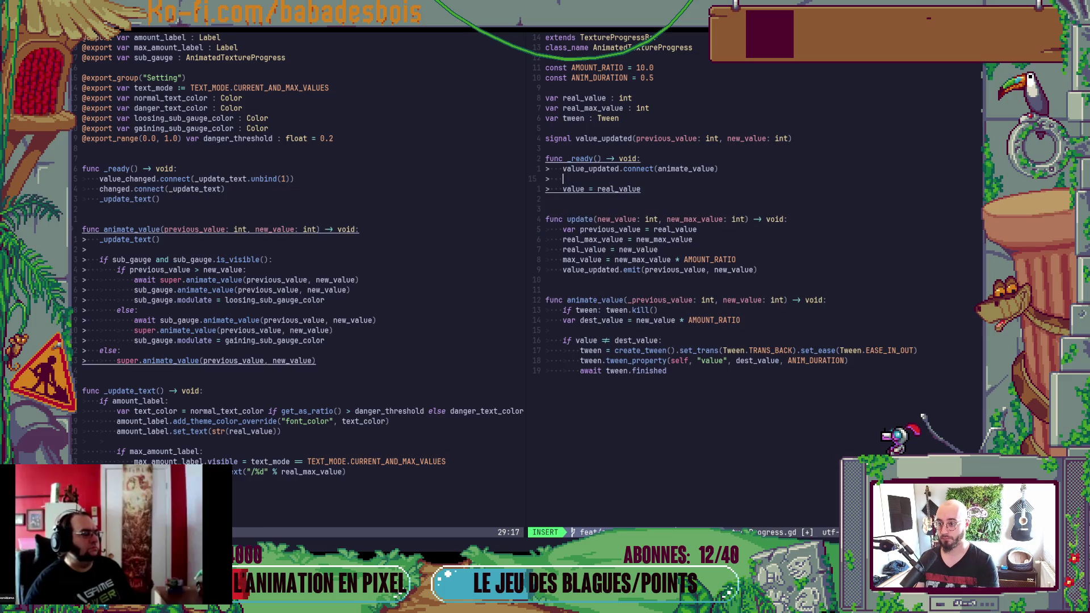
text(re)
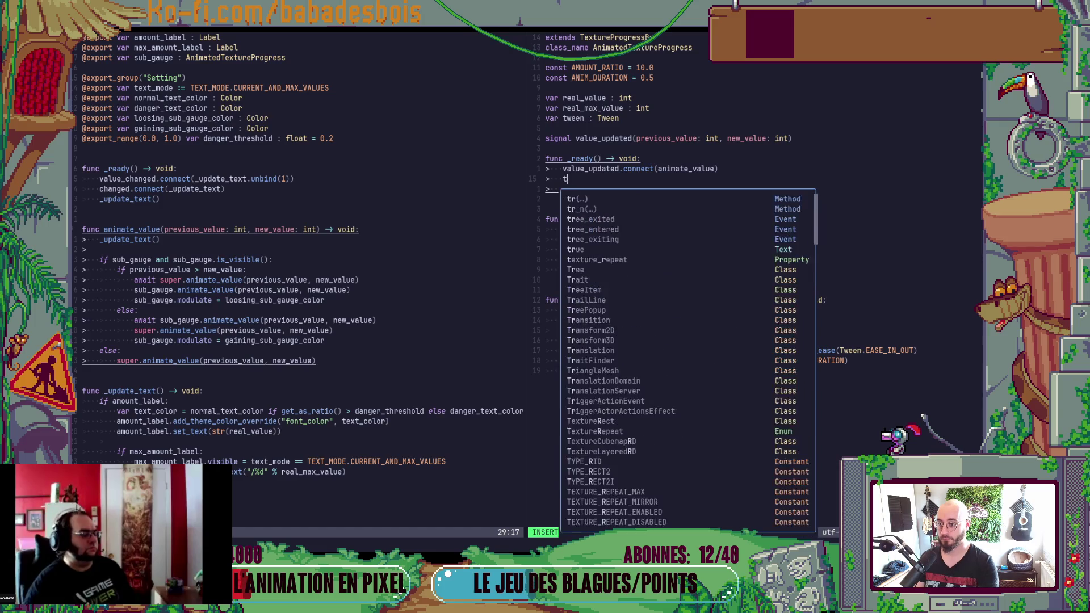
key(BackSpace)
key(BackSpace)
text(ma)
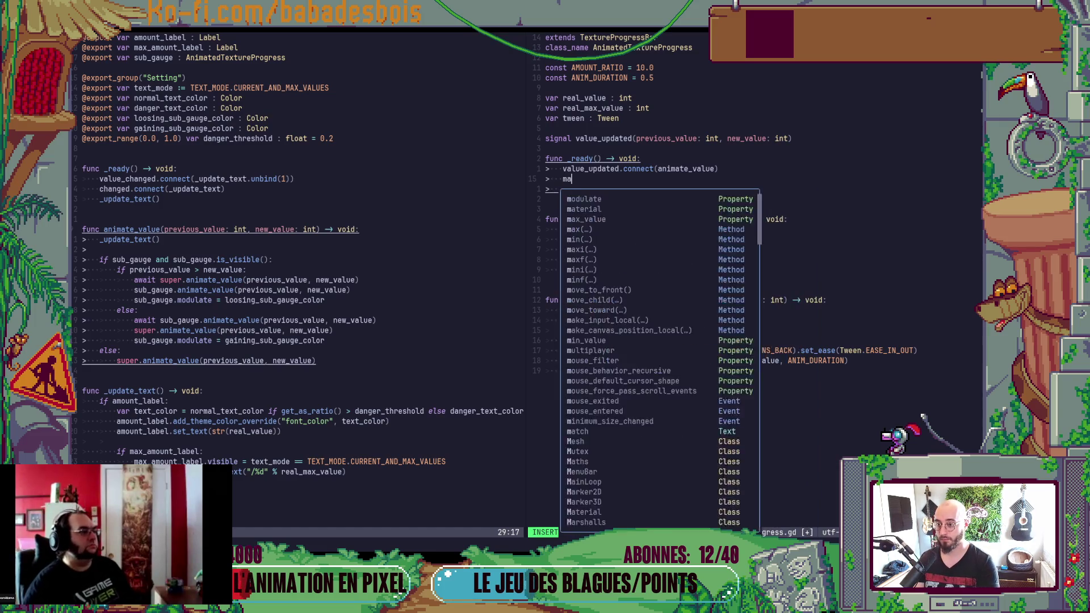
key(Return)
text(= re)
key(Down)
key(Down)
key(Escape)
text(:w)
key(Return)
Multiply max_value by AMOUNT_RATIO.
key(alt+Tab)
key(alt+Tab)
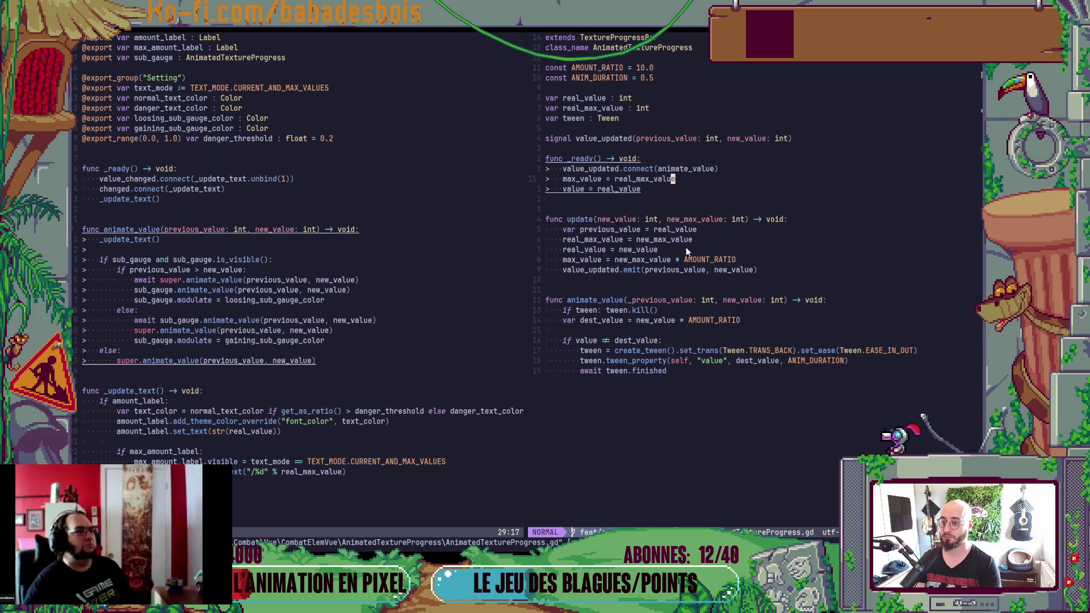
key(a)
text(* A)
key(Tab)
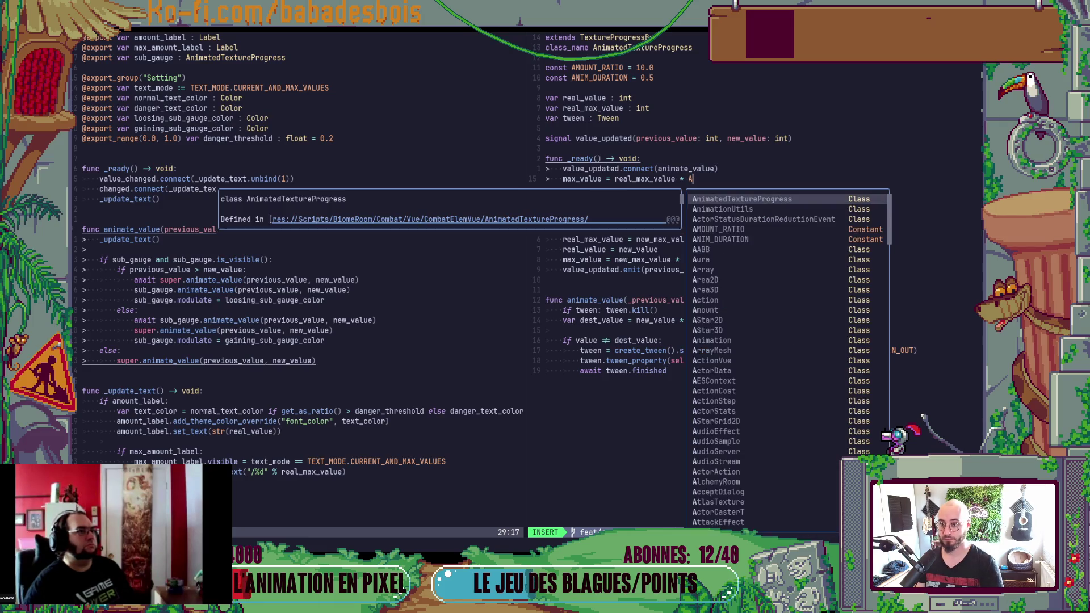
key(Tab)
key(Tab)
key(Tab)
key(Return)
key(Down)
Multiply the value assignment by AMOUNT_RATIO as well.
text(* A)
key(Tab)
key(Escape)
Test-run the game in Godot to check the gauge.
key(alt+Tab)
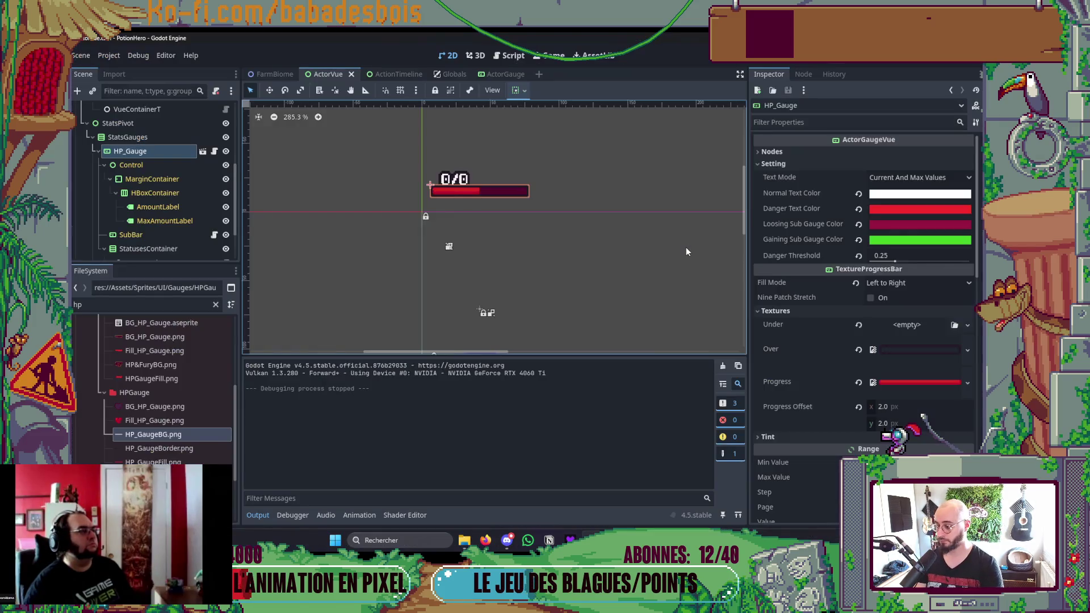
key(F5)
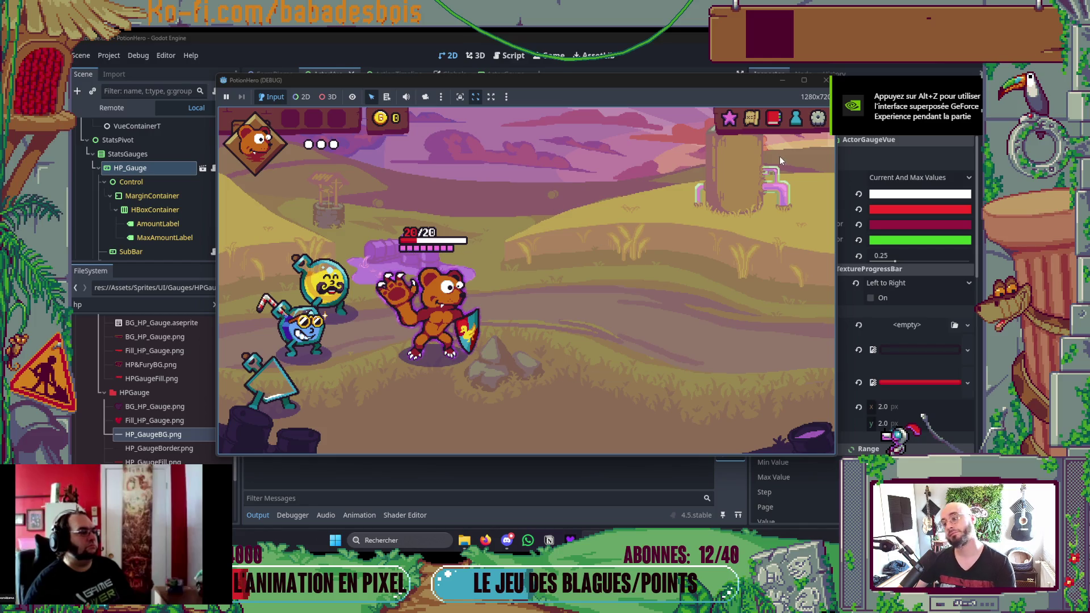
click(826, 80)
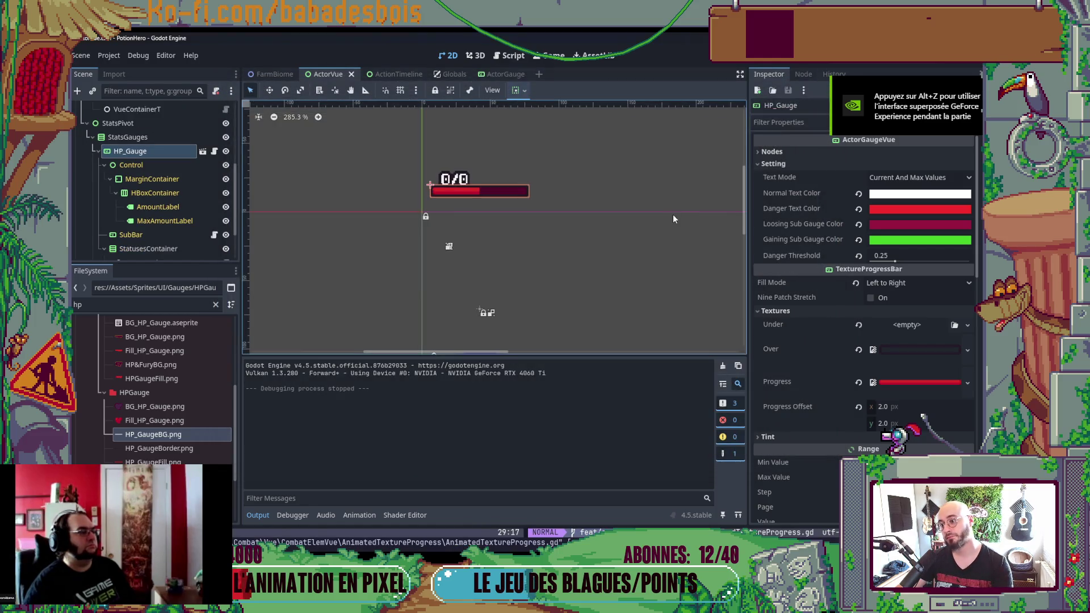
Set the HP_Gauge's Value to 100 and run the game again to check it.
scroll(840, 360, down, 5)
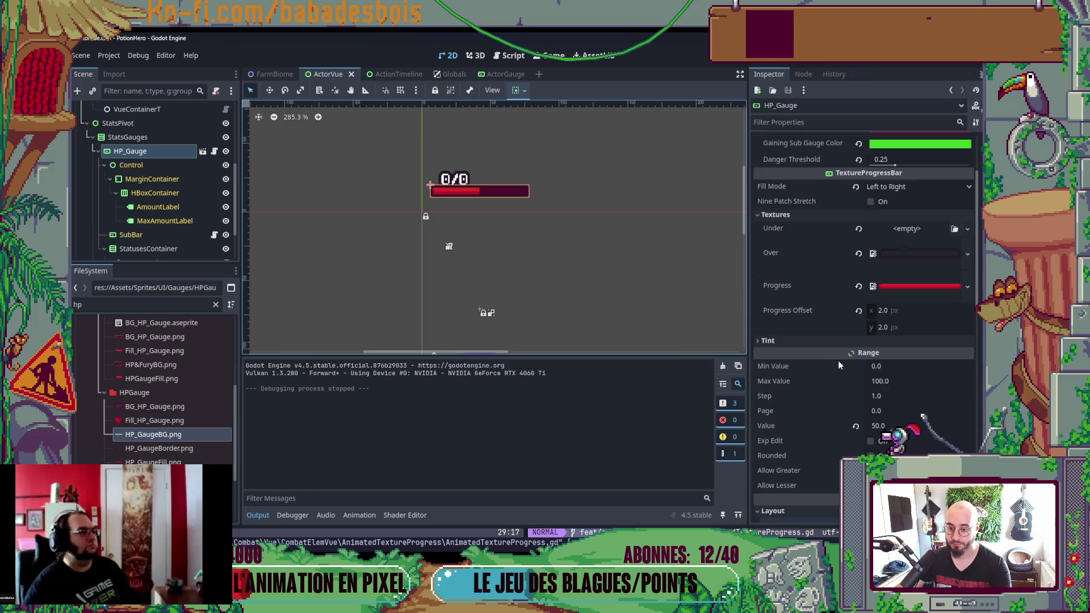
click(861, 283)
text(100)
key(Return)
key(F5)
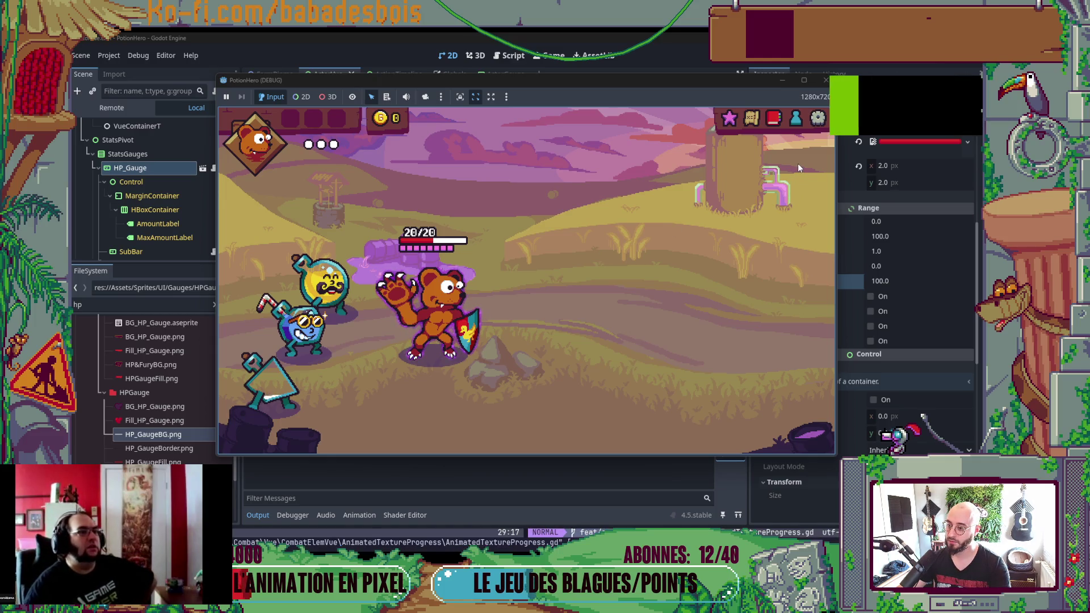
click(827, 80)
scroll(526, 267, down, 2)
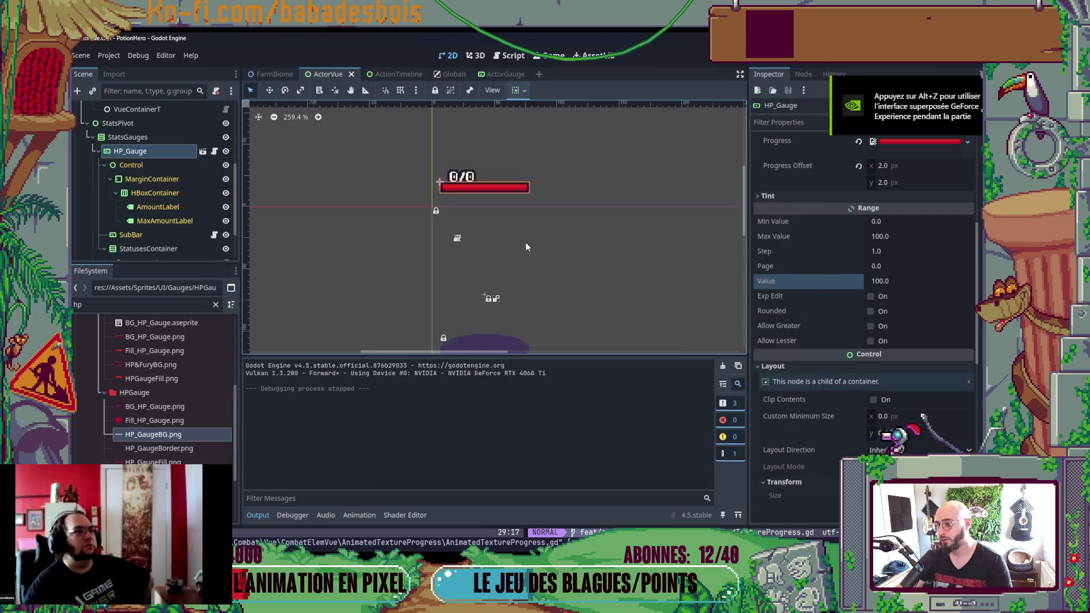
key(alt+Tab)
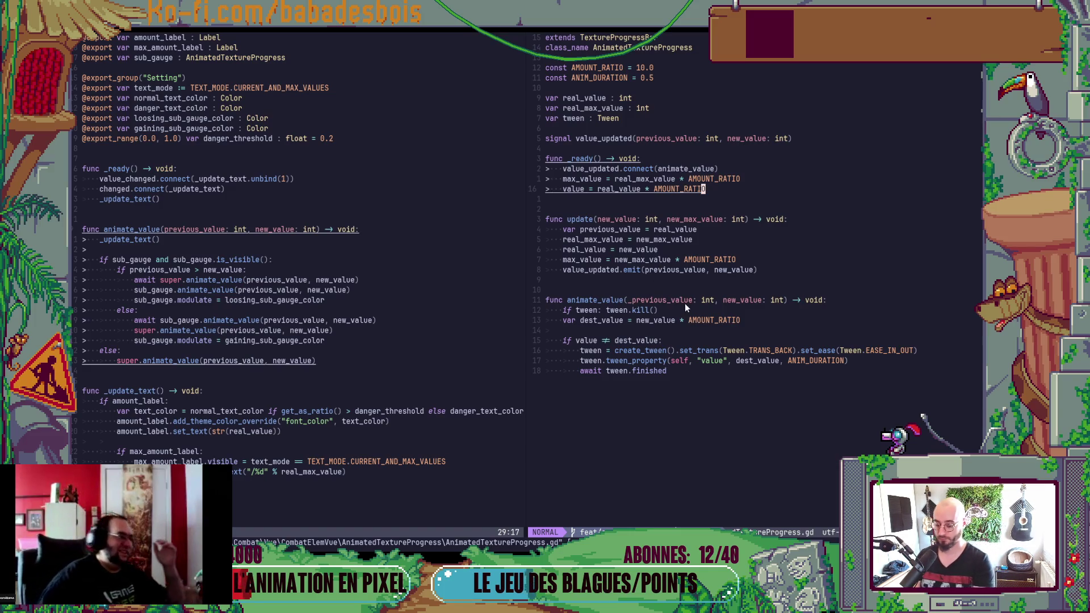
Delete the stray blank line after _ready and save AnimatedTextureProgress.gd.
text(oif)
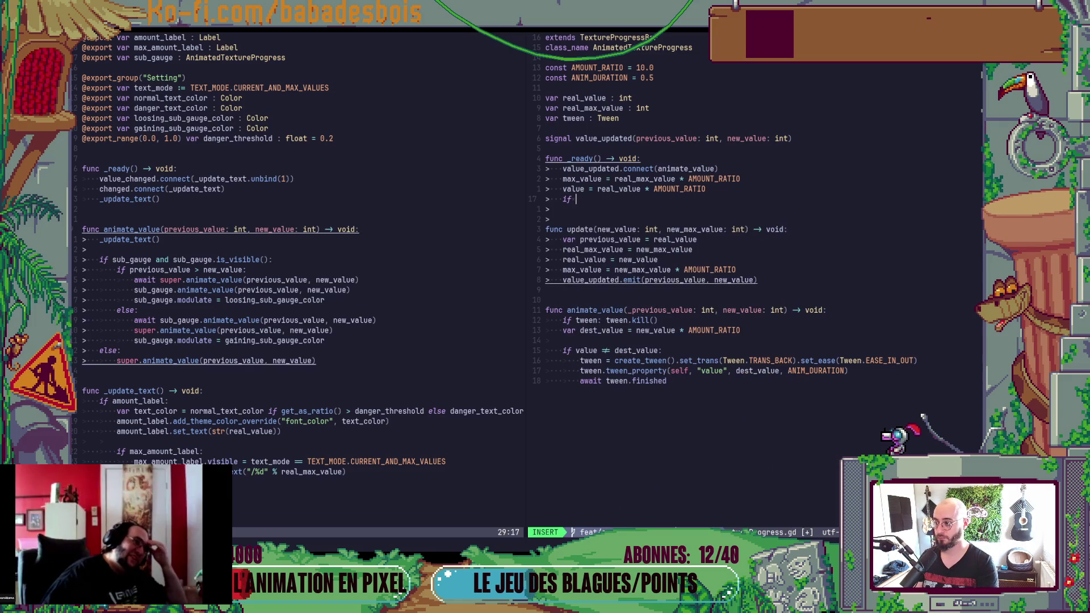
key(BackSpace)
key(BackSpace)
key(BackSpace)
key(Escape)
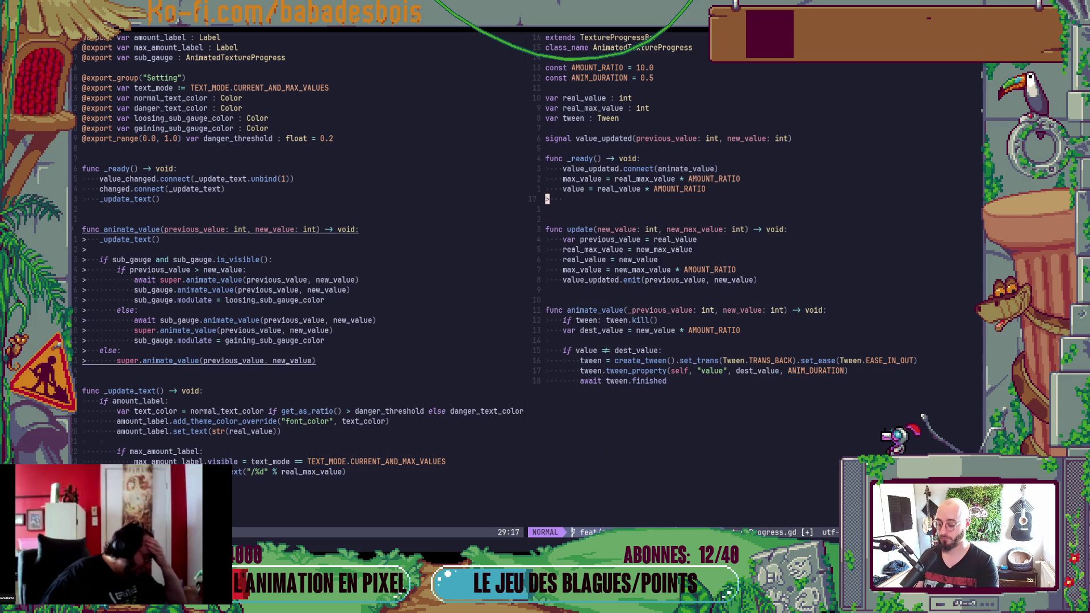
key(d)
key(d)
text(:w)
key(Return)
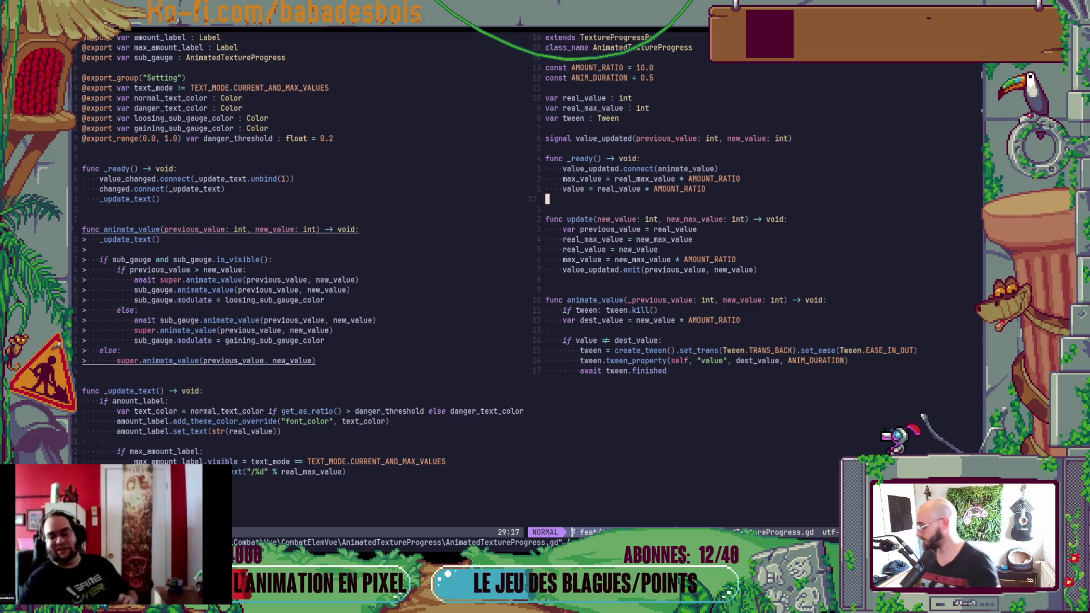
Move to ActorGauge.gd and go to the _update_text() call in _ready.
key(ctrl+w)
key(h)
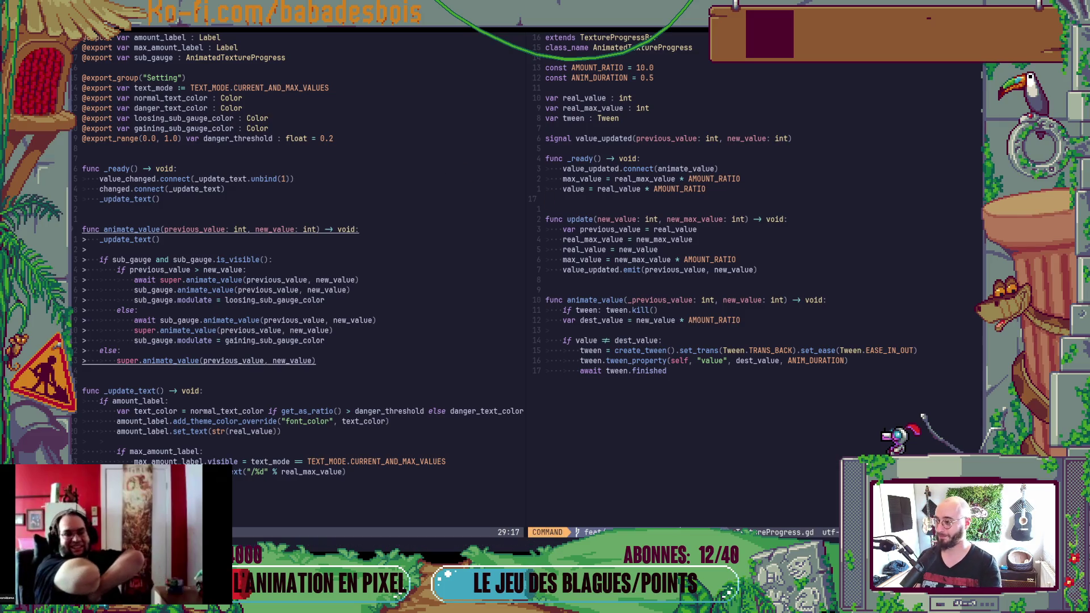
click(153, 199)
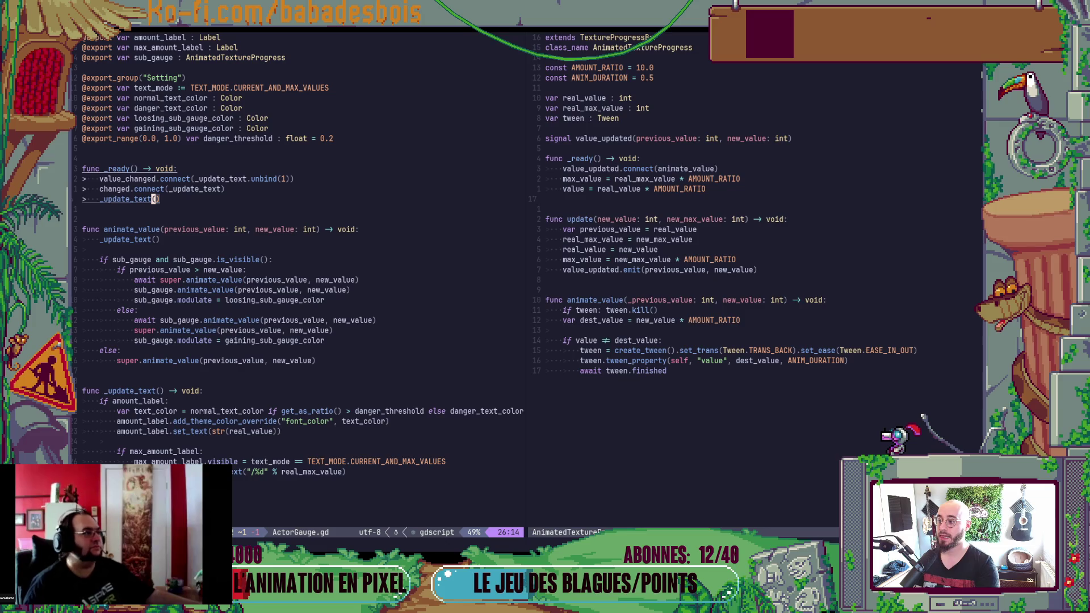
Paste value_updated.connect(animate_value) into ActorGauge.gd's _ready, save, and run the game.
key(j)
key(k)
key(k)
key(w)
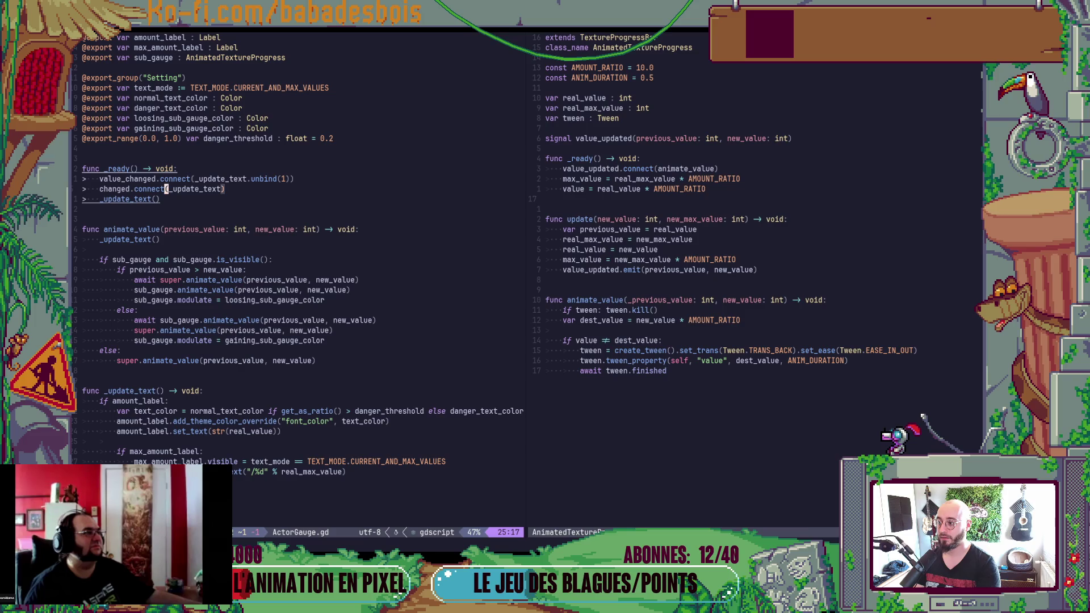
key(ctrl+w)
key(l)
key(k)
key(k)
key(k)
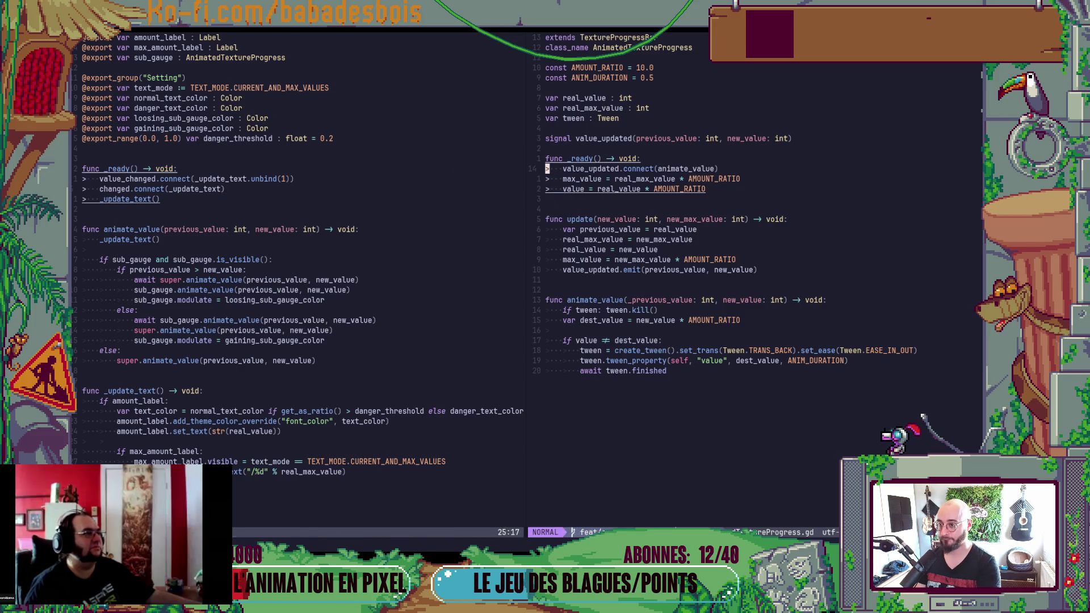
key(ctrl+w)
key(h)
text(P:w)
key(Return)
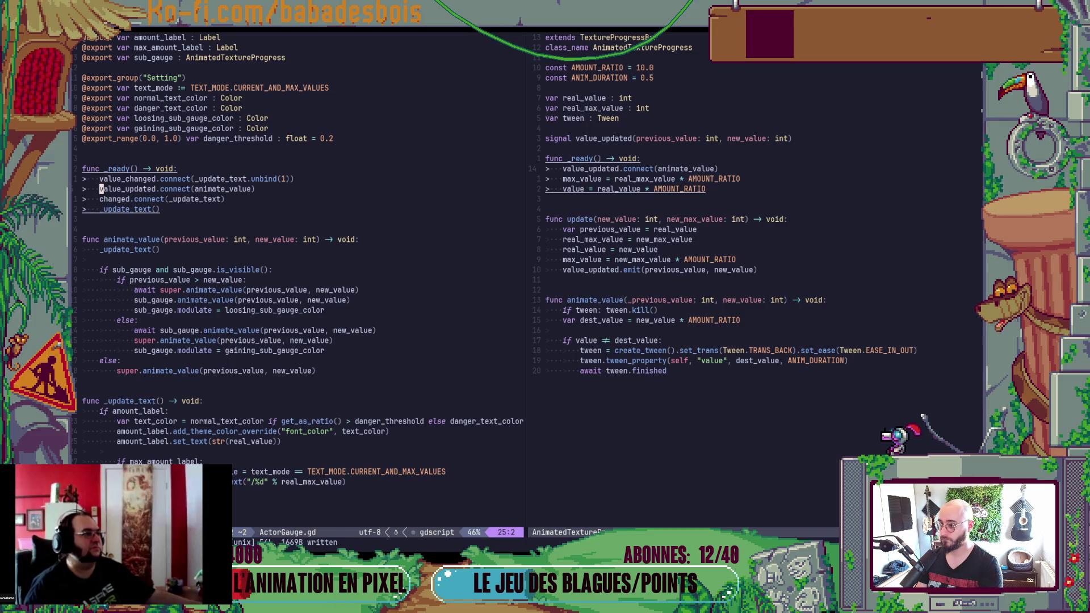
key(alt+Tab)
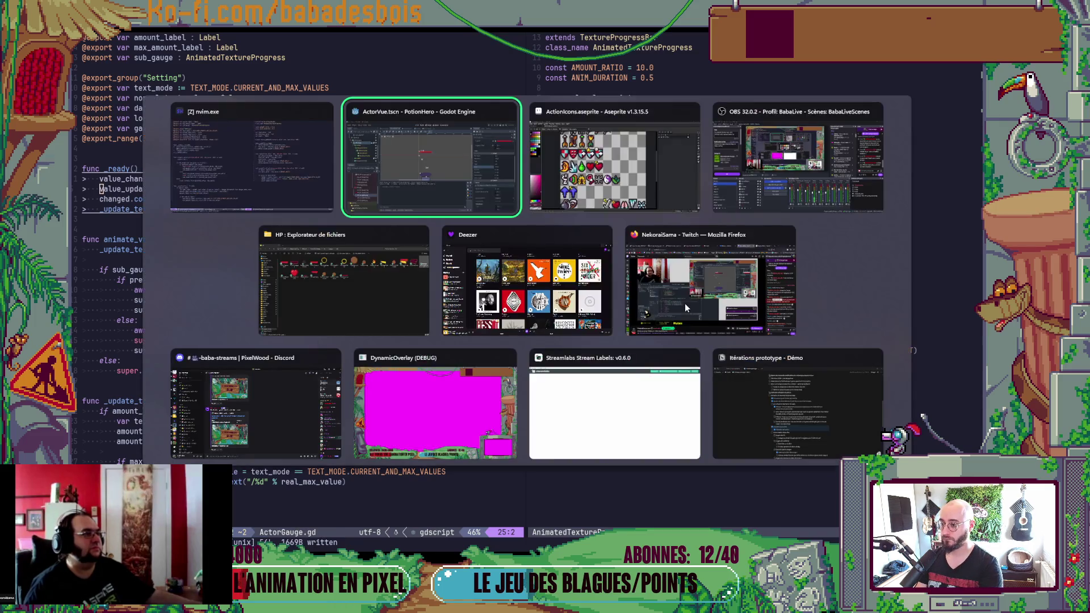
key(F5)
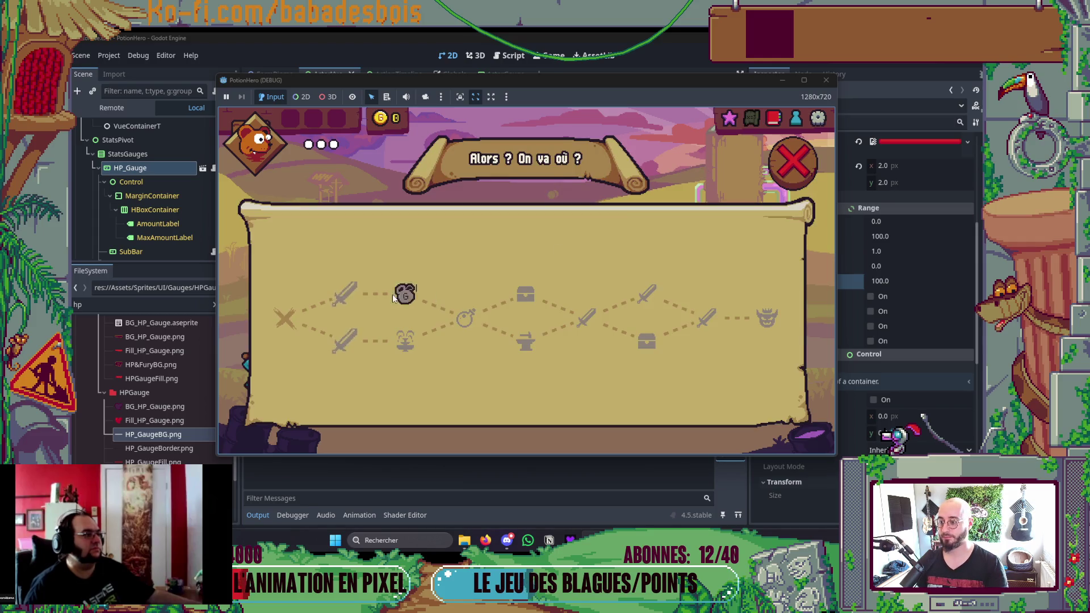
Close the route map, end and pass the turn, then stop the game after the bear drops to 19/20.
click(344, 295)
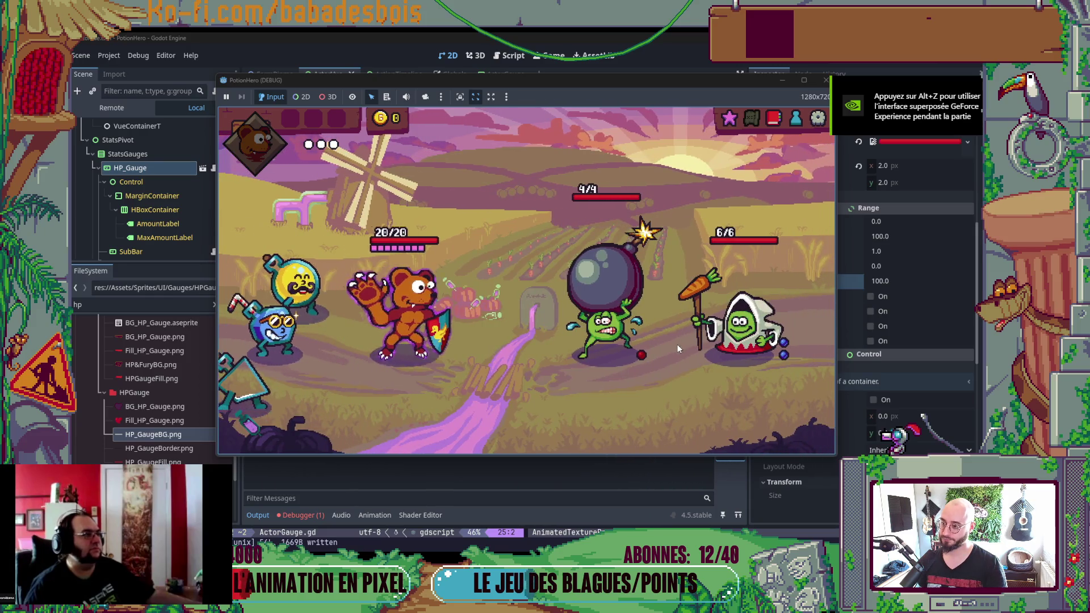
click(795, 432)
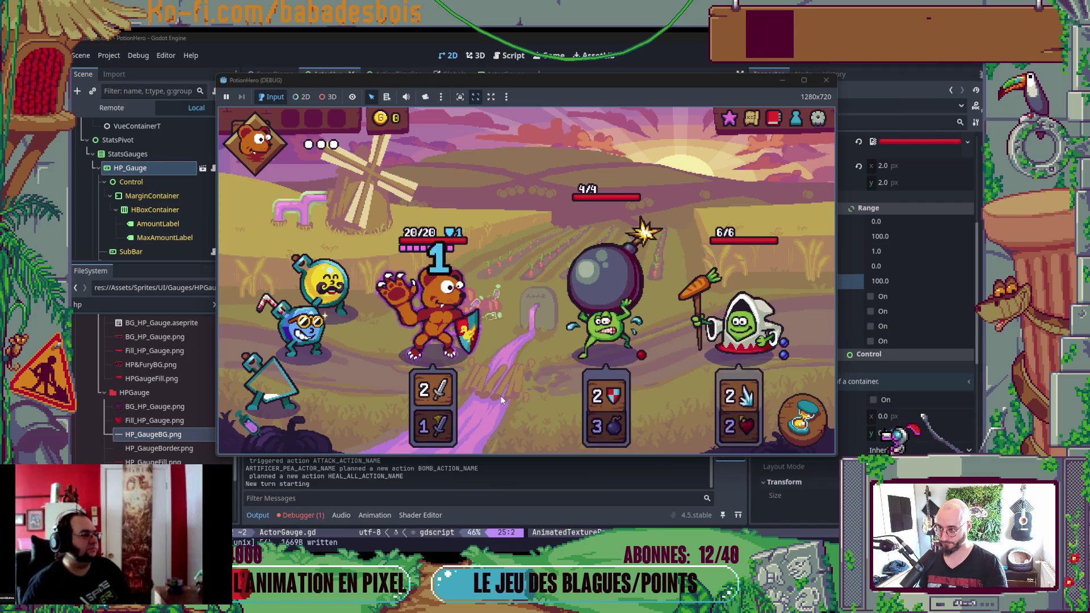
key(space)
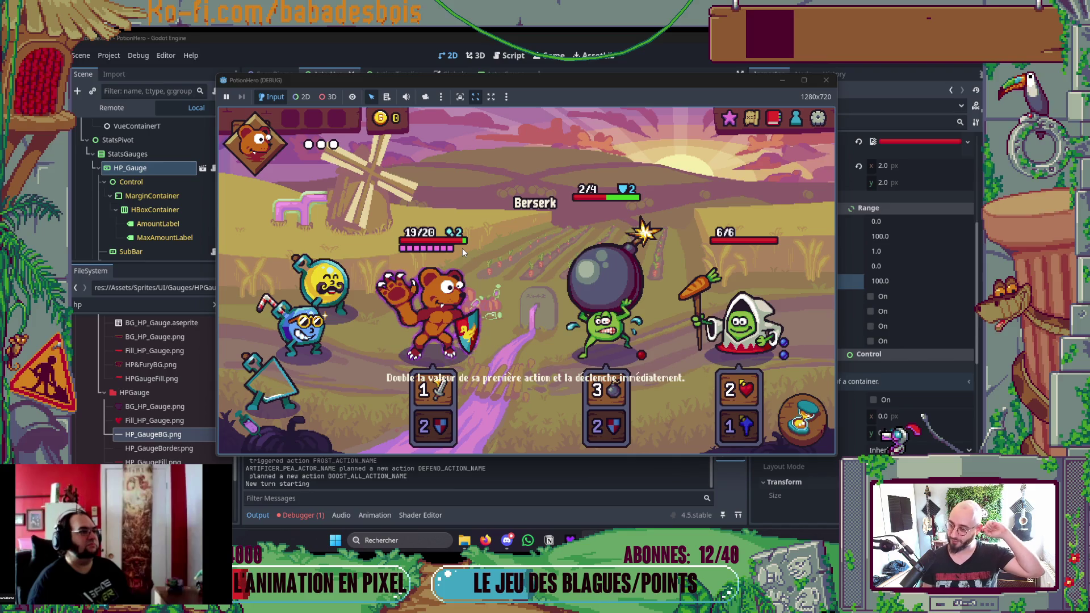
click(827, 81)
key(super+Tab)
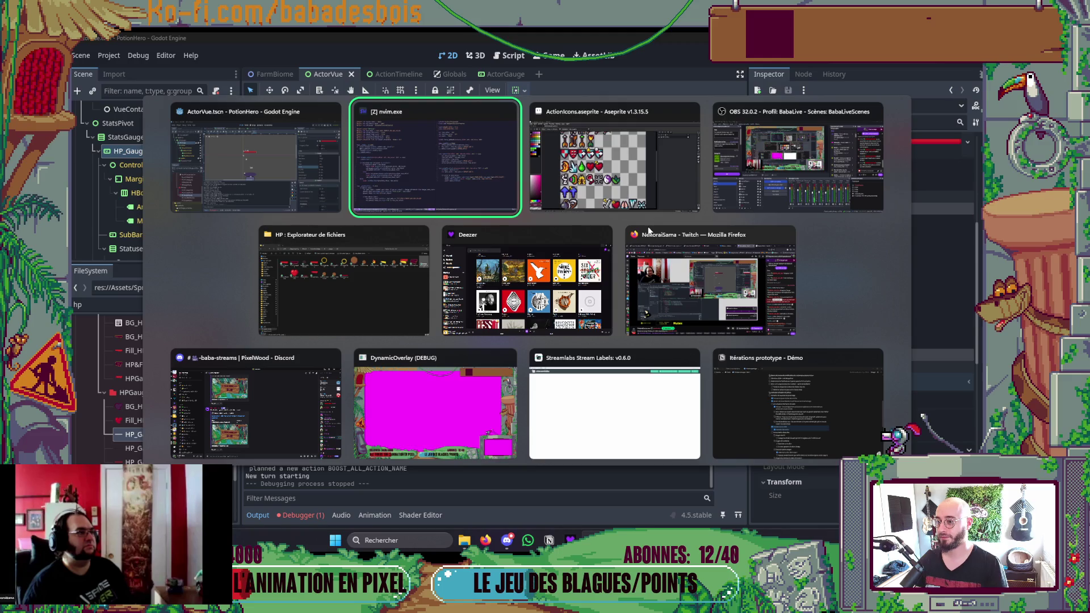
Move the loss and gain sub_gauge.modulate lines above their animation calls, then relaunch the game.
key(Return)
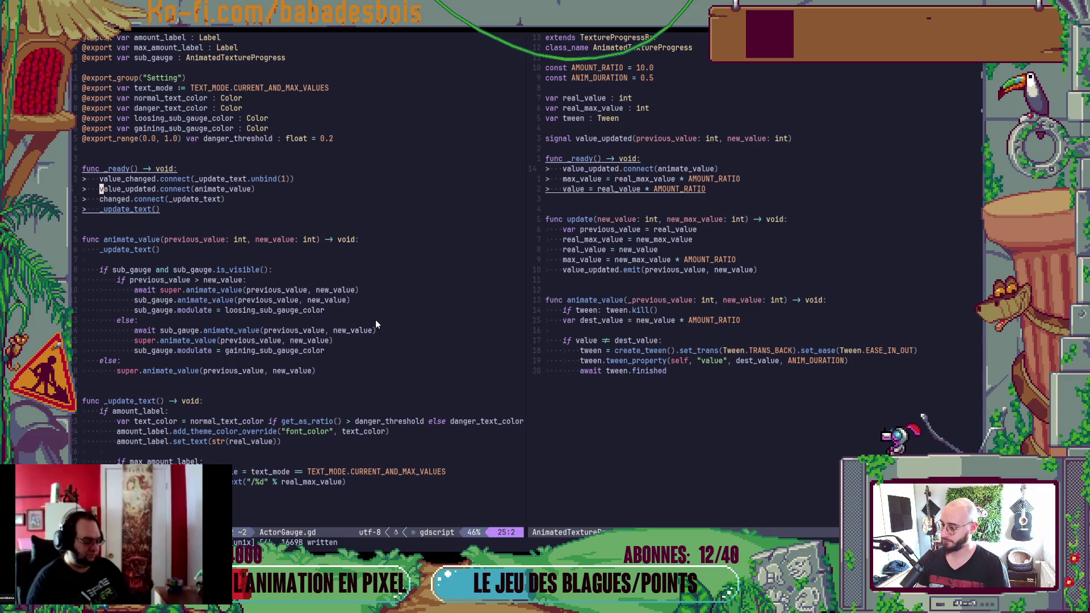
click(358, 311)
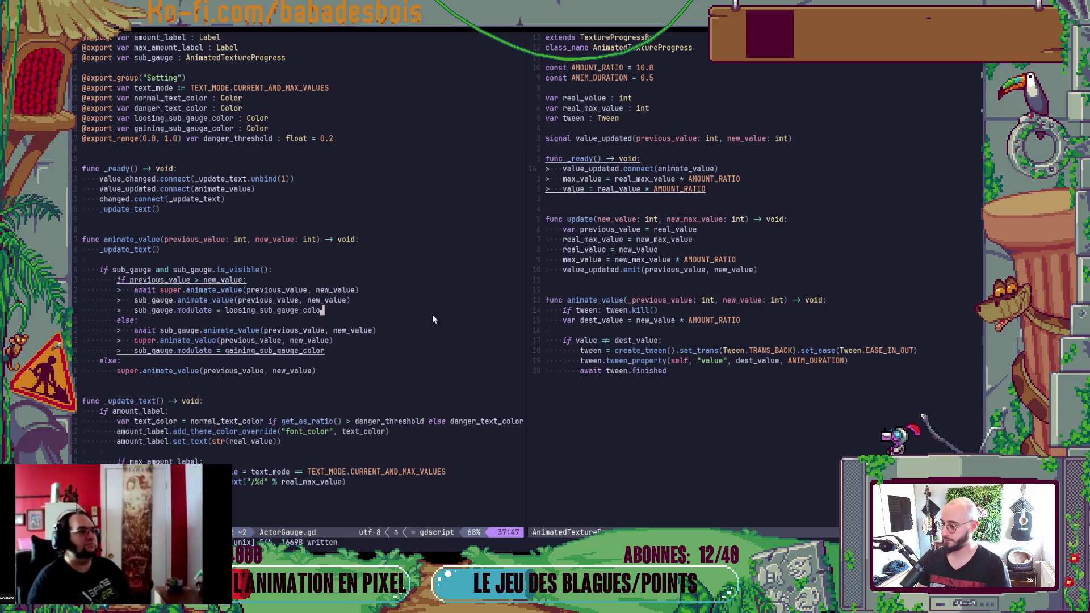
key(alt+k)
key(alt+k)
key(j)
key(j)
key(j)
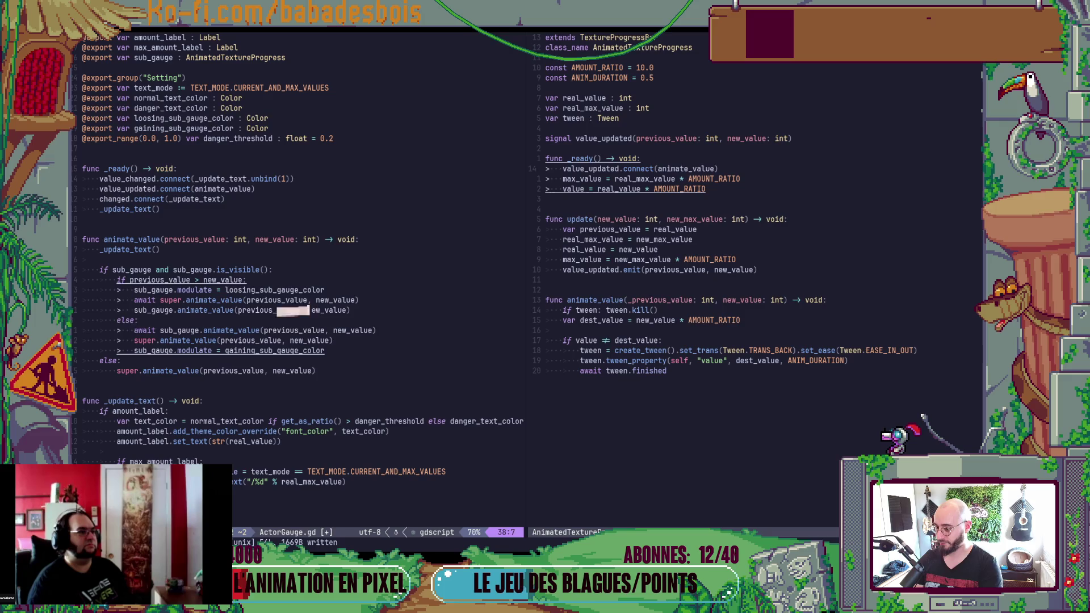
key(alt+k)
key(alt+k)
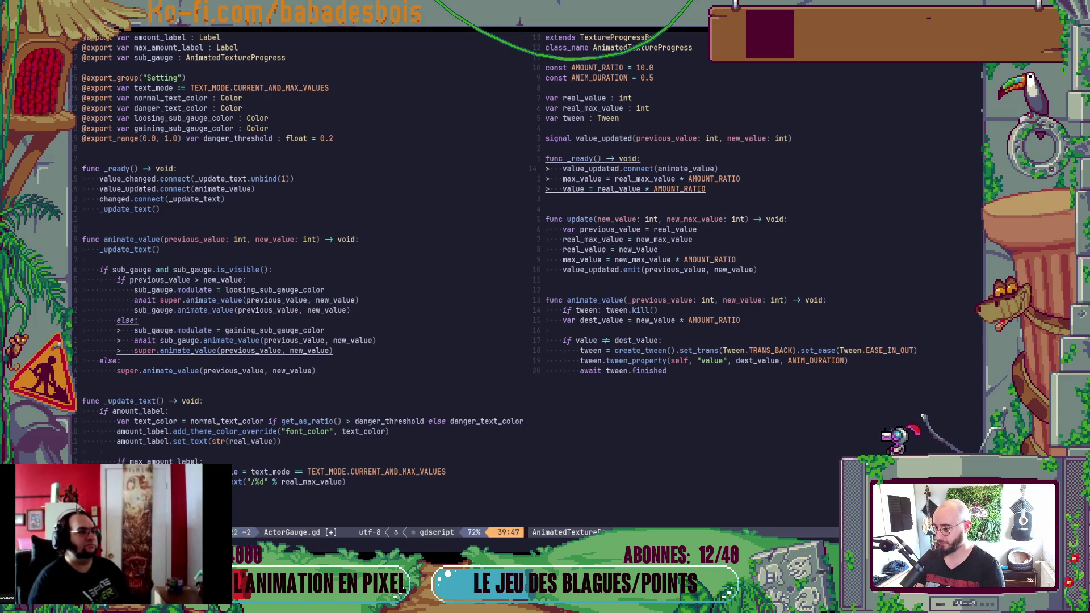
key(alt+Tab)
key(F5)
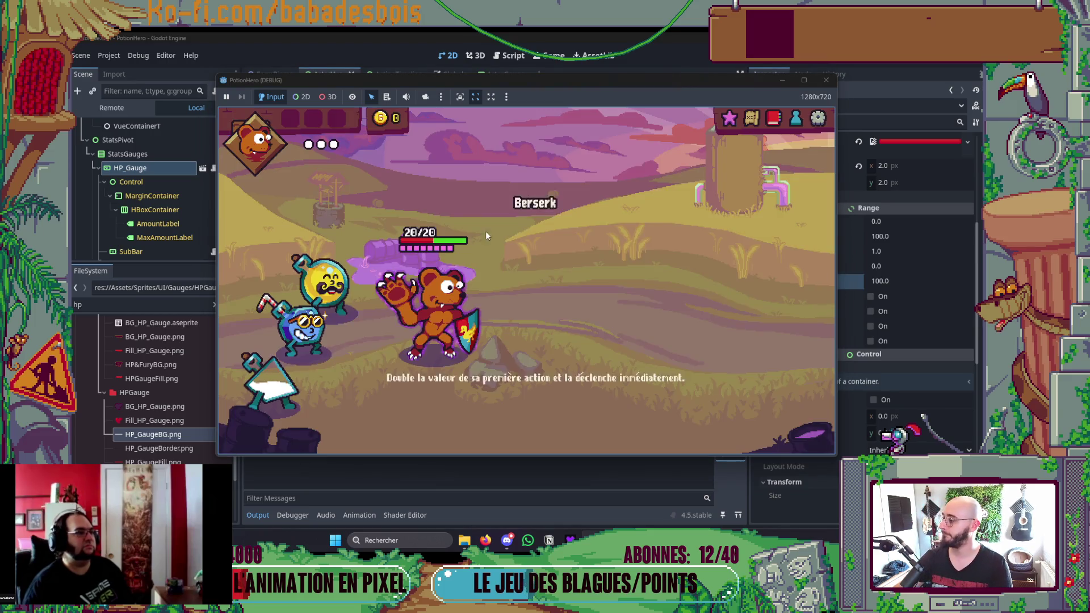
Enter the first battle from the map, end a turn dropping a Berserker Pea to 3/5, then stop.
click(751, 118)
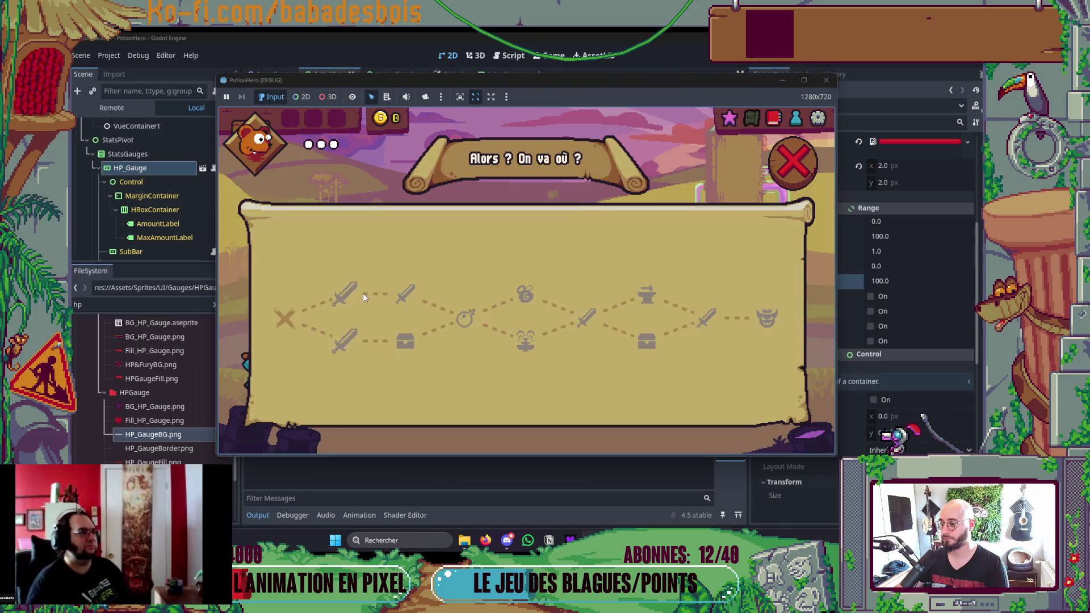
click(355, 294)
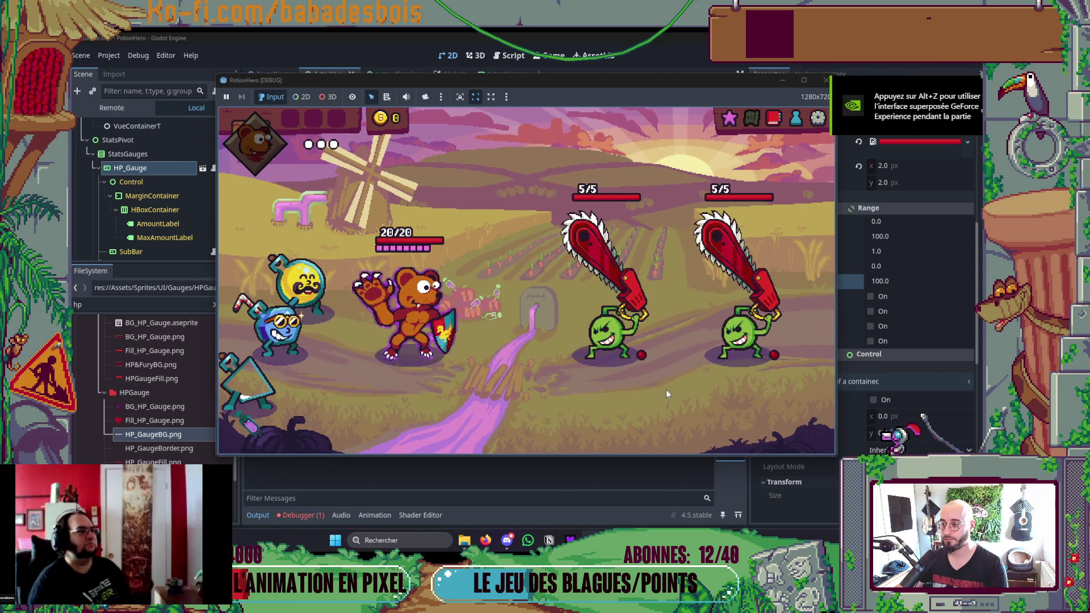
click(816, 425)
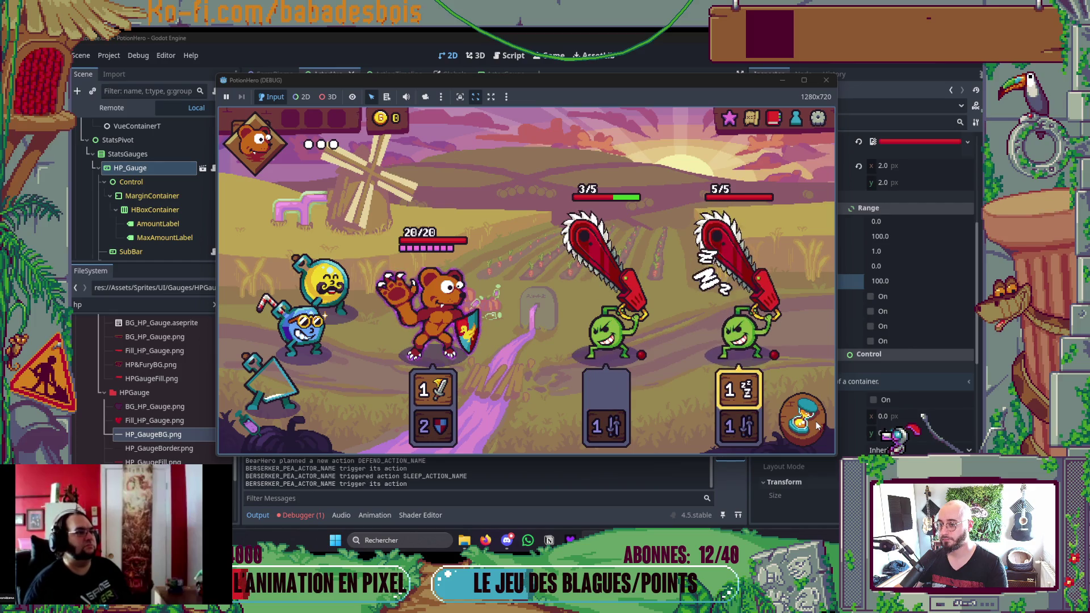
click(828, 83)
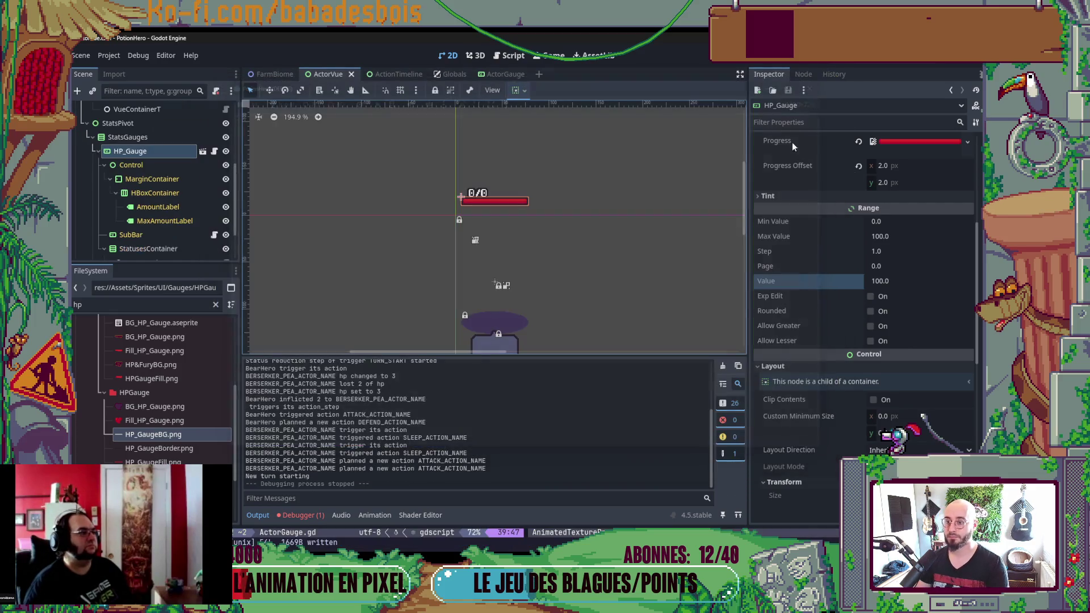
Flip 'previous_value > new_value' to use '<', save, and relaunch the game.
key(alt+Tab)
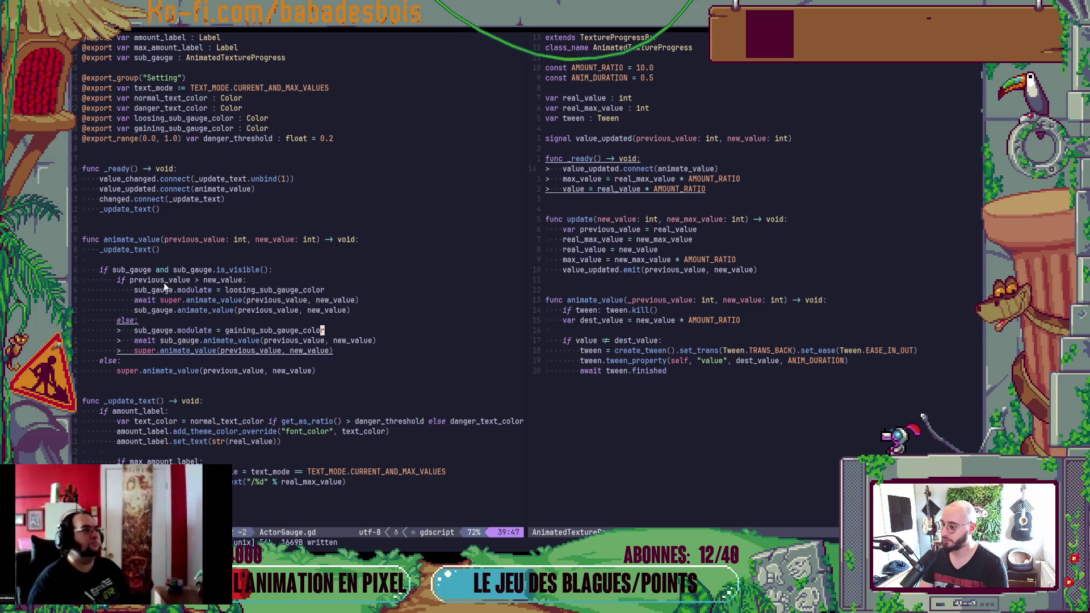
click(197, 281)
key(v)
key(Escape)
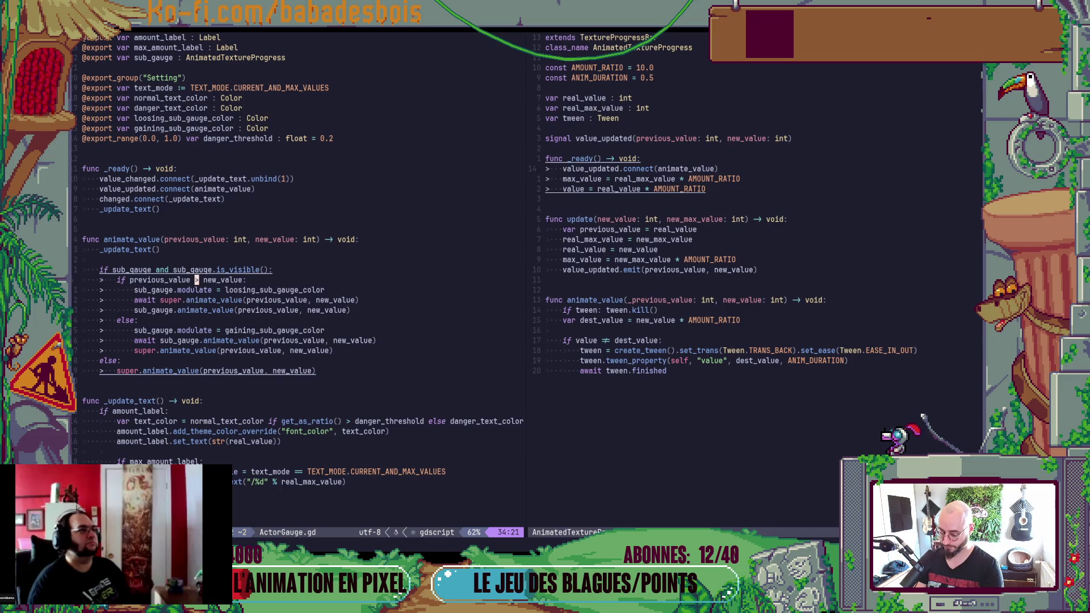
key(alt+Tab)
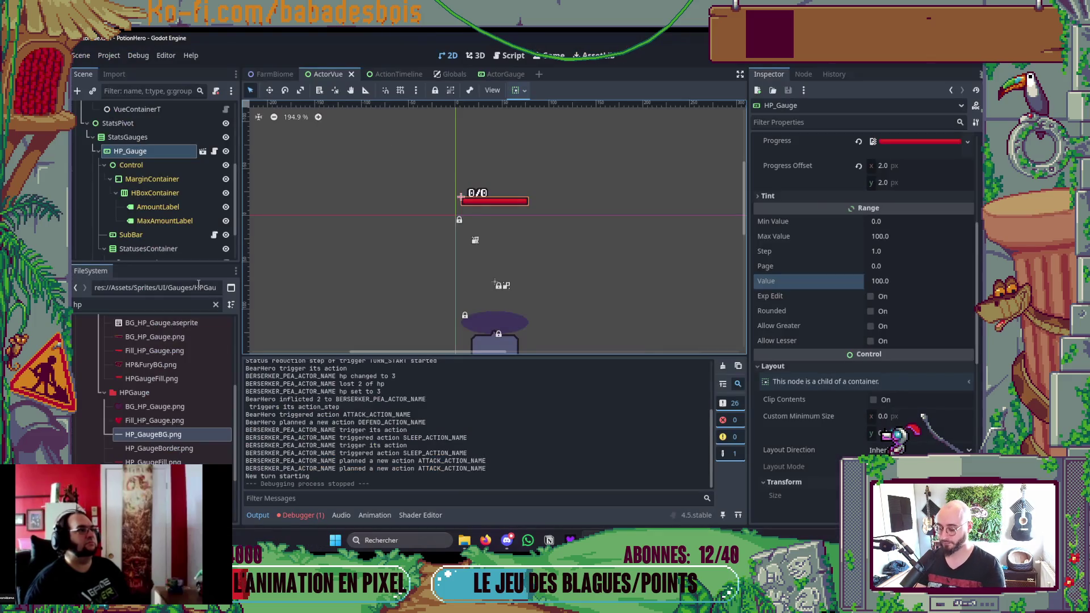
key(F5)
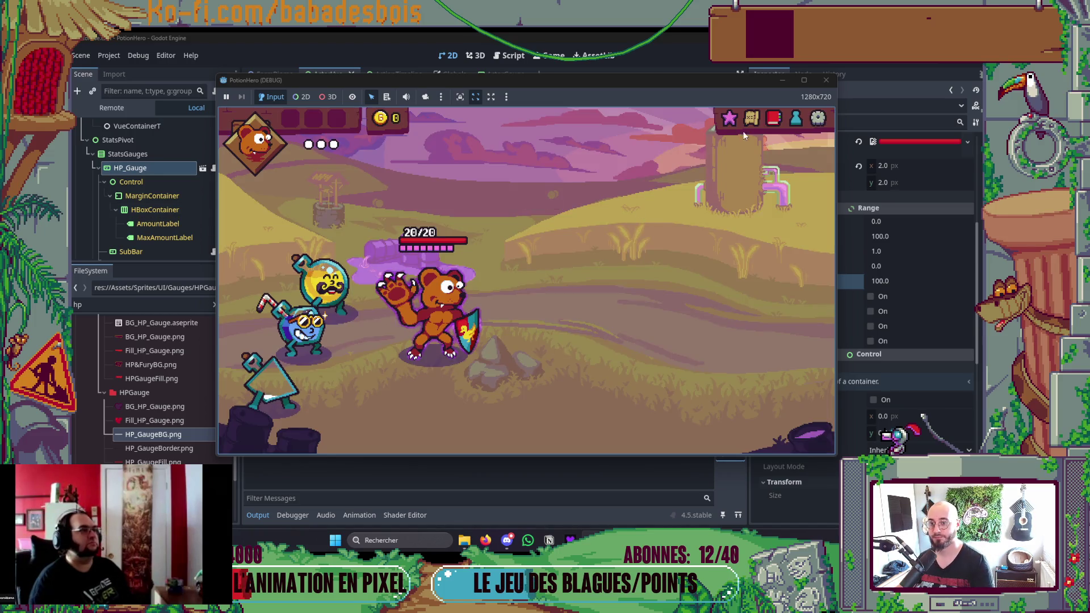
Start the next battle from the map and stop the game once a Berserker Pea drops to 1/5.
click(750, 120)
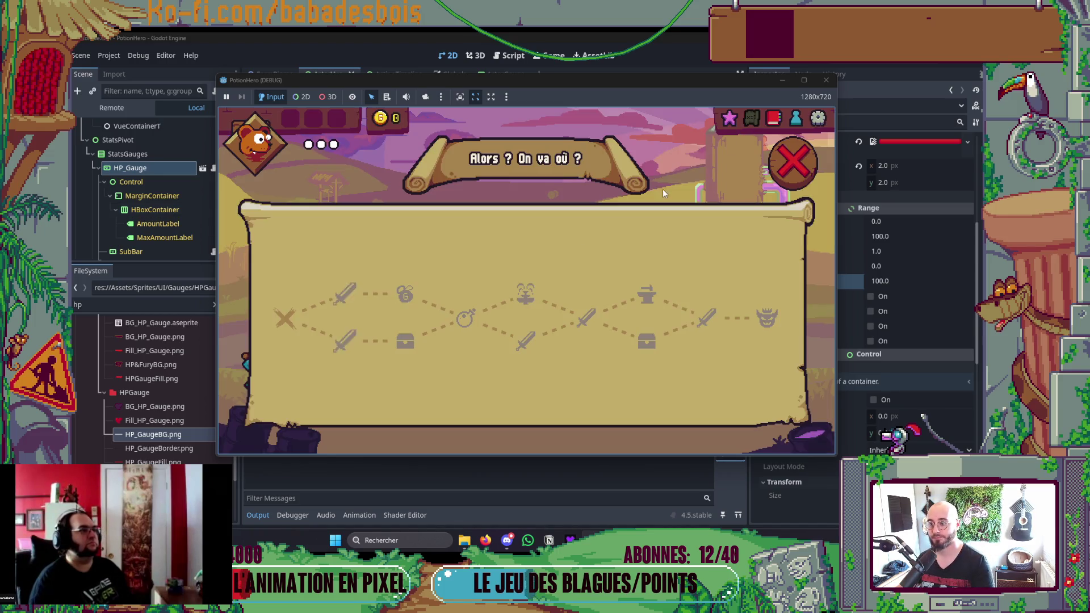
click(358, 292)
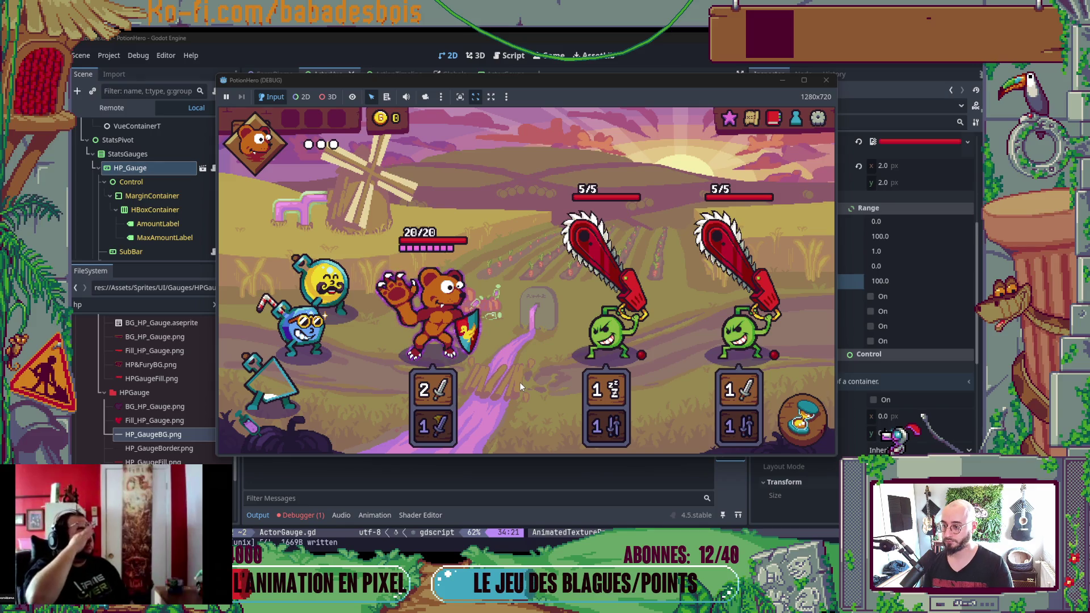
mouse_move(458, 327)
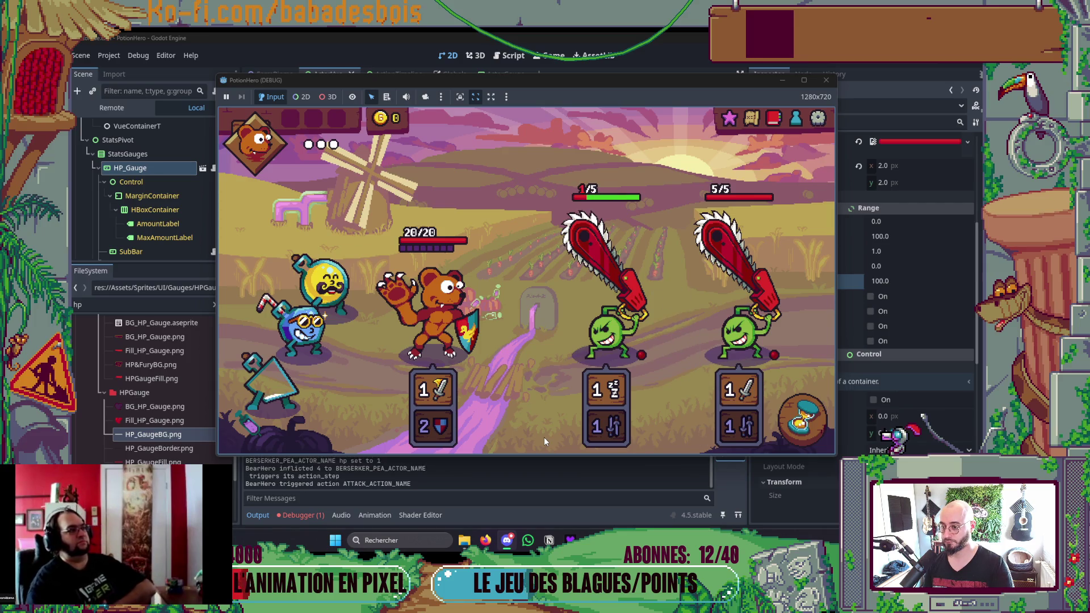
click(826, 82)
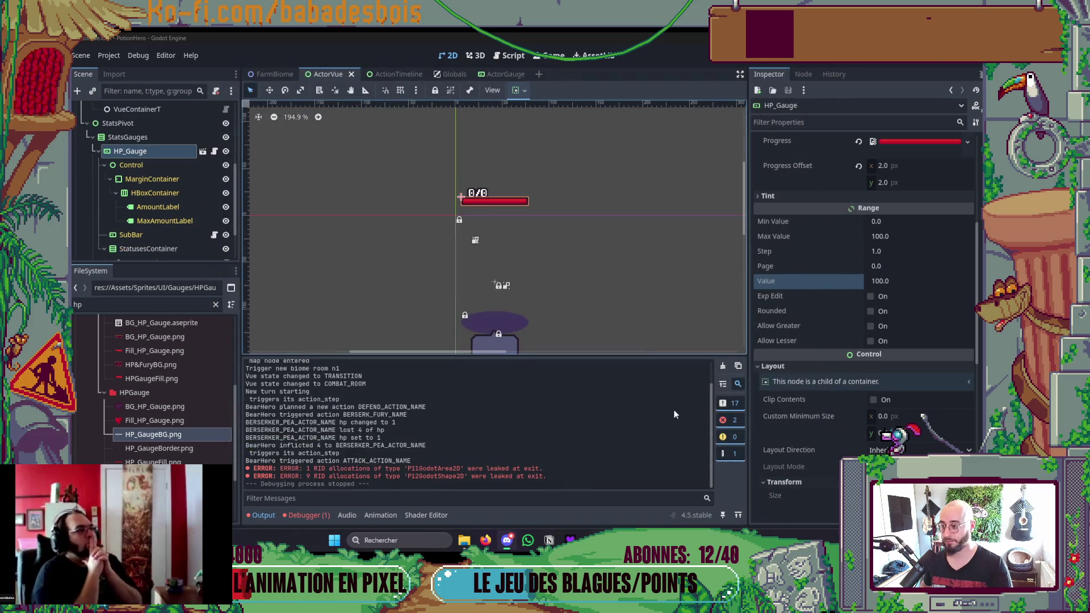
Change the comparison back to '>' with r>, save ActorGauge.gd, and review the loss branch lines.
key(alt+Tab)
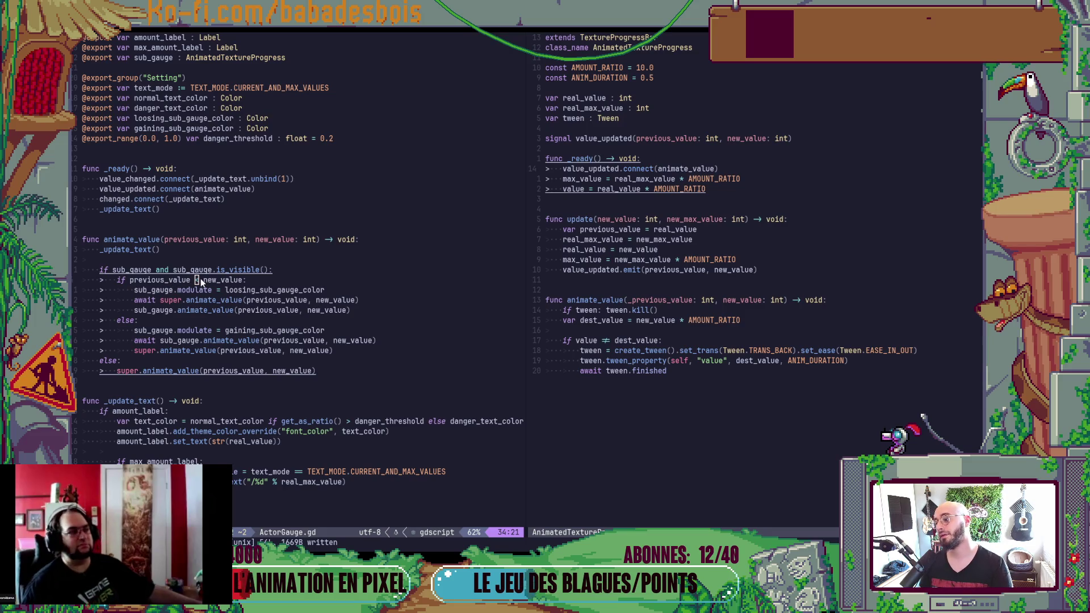
text(r>:w)
key(Return)
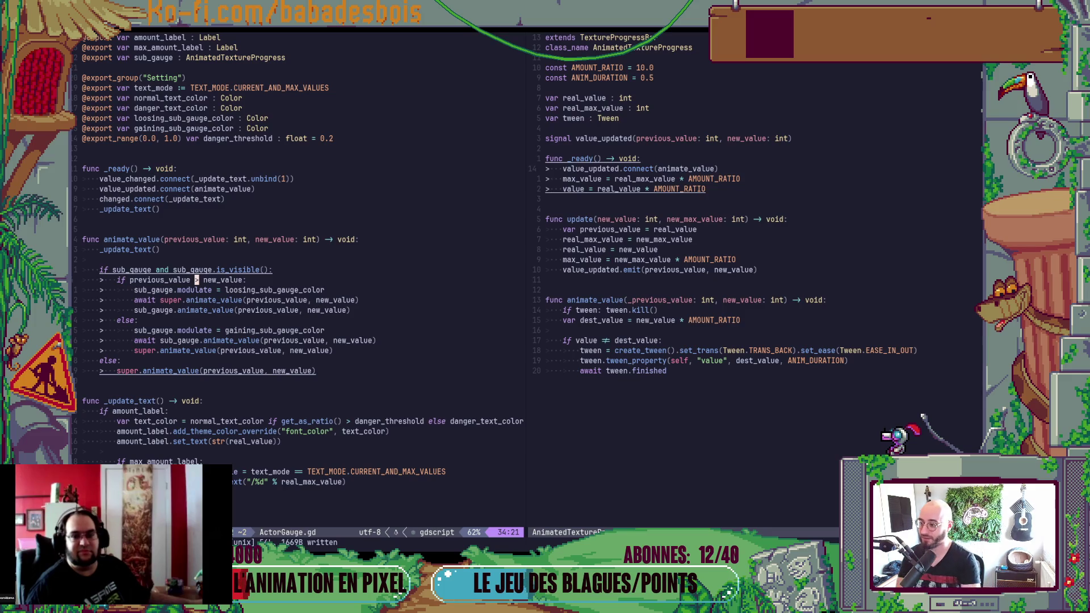
key(j)
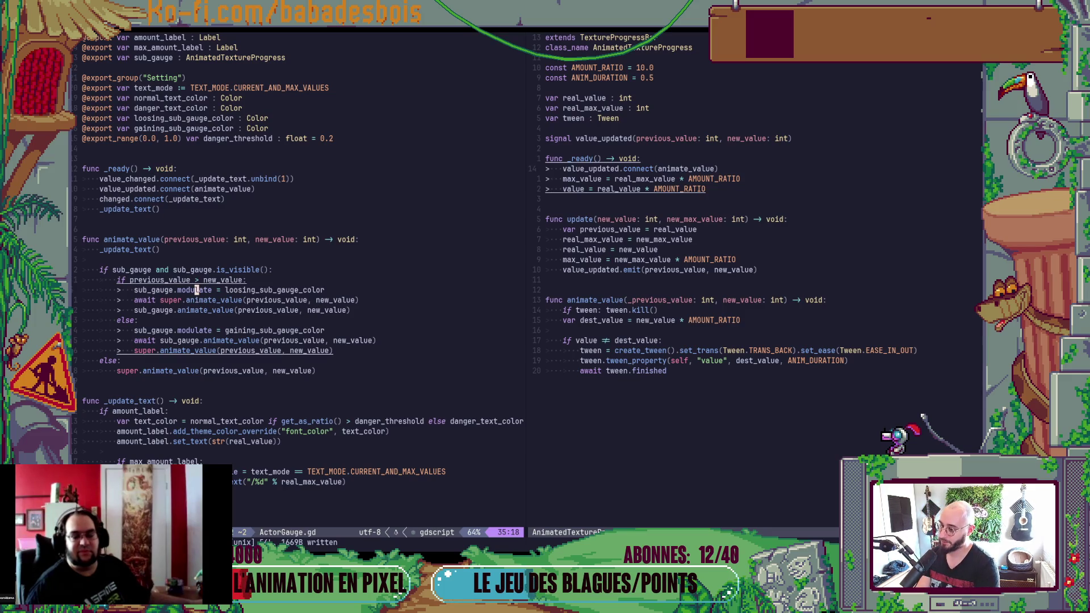
key(j)
key(j)
key(j)
key(k)
key(k)
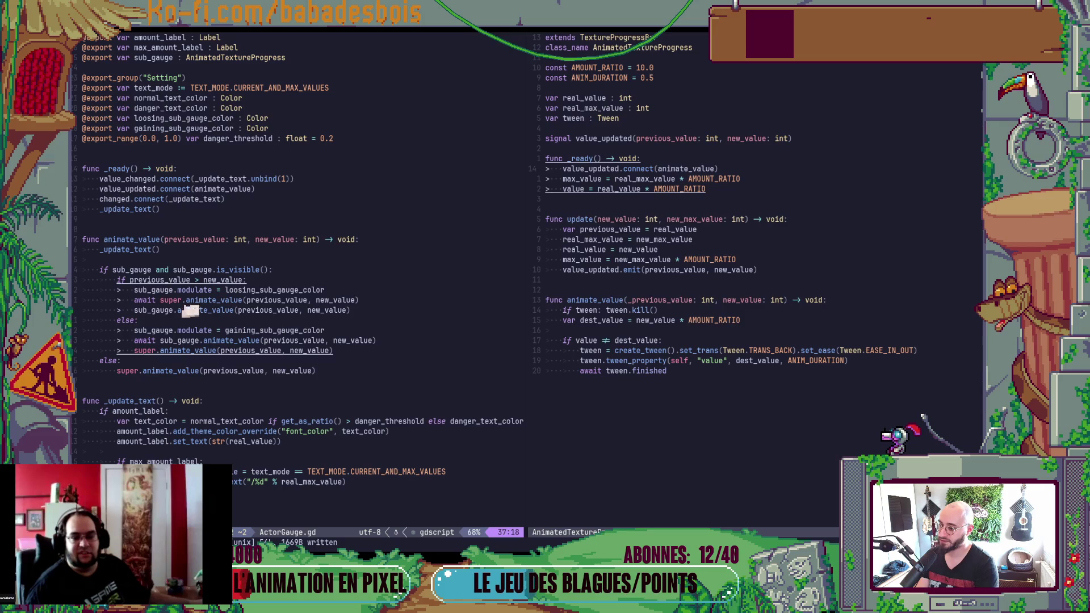
key(j)
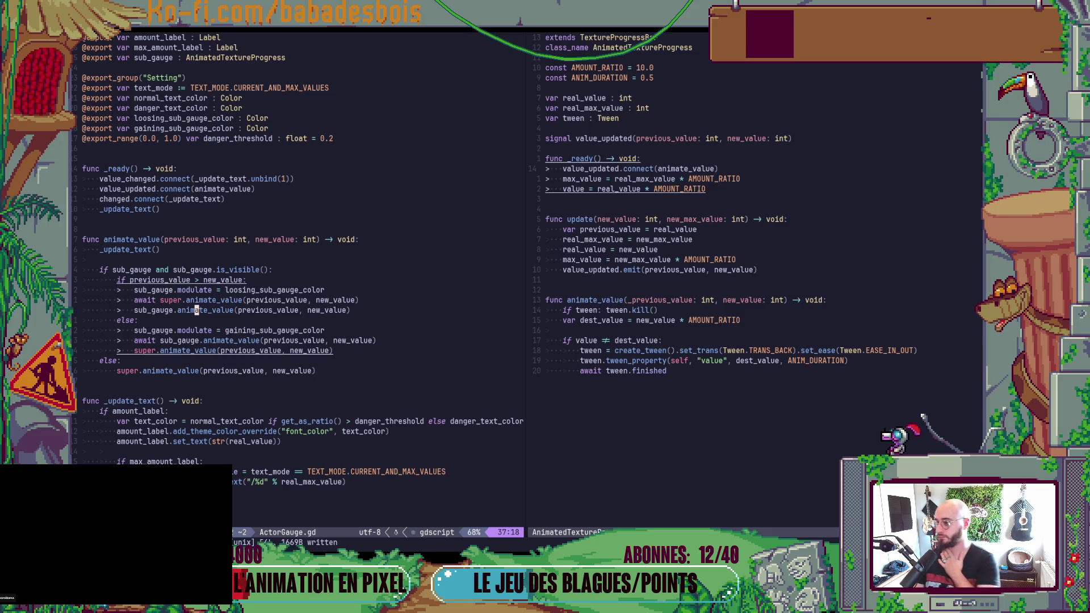
key(alt+Tab)
key(alt+Tab)
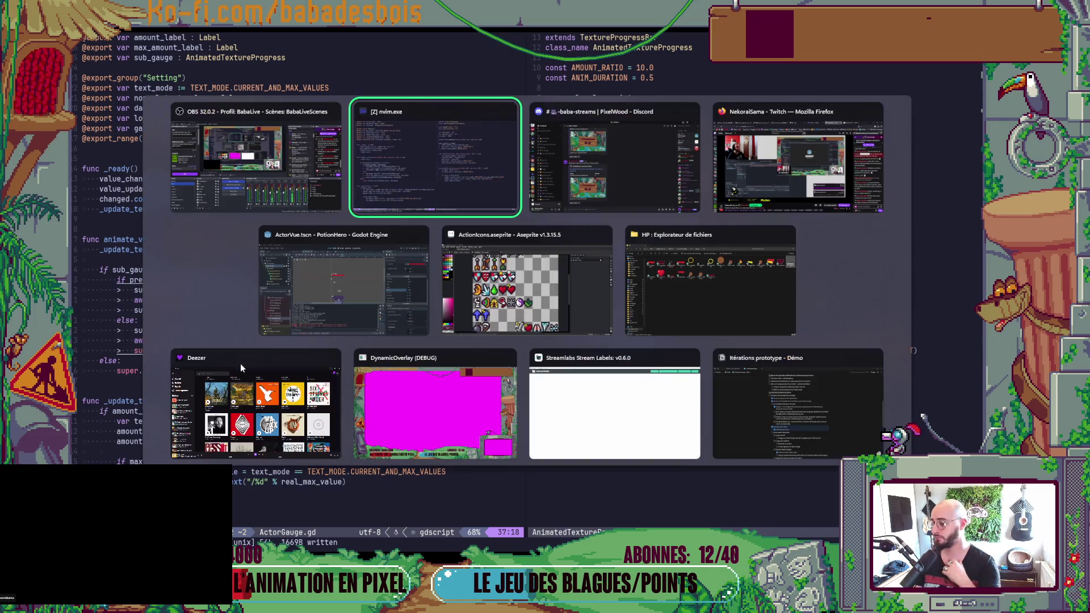
Relaunch the game and play a turn of the first sword battle, leaving the Berserker Pea at 3/5 HP.
key(Down)
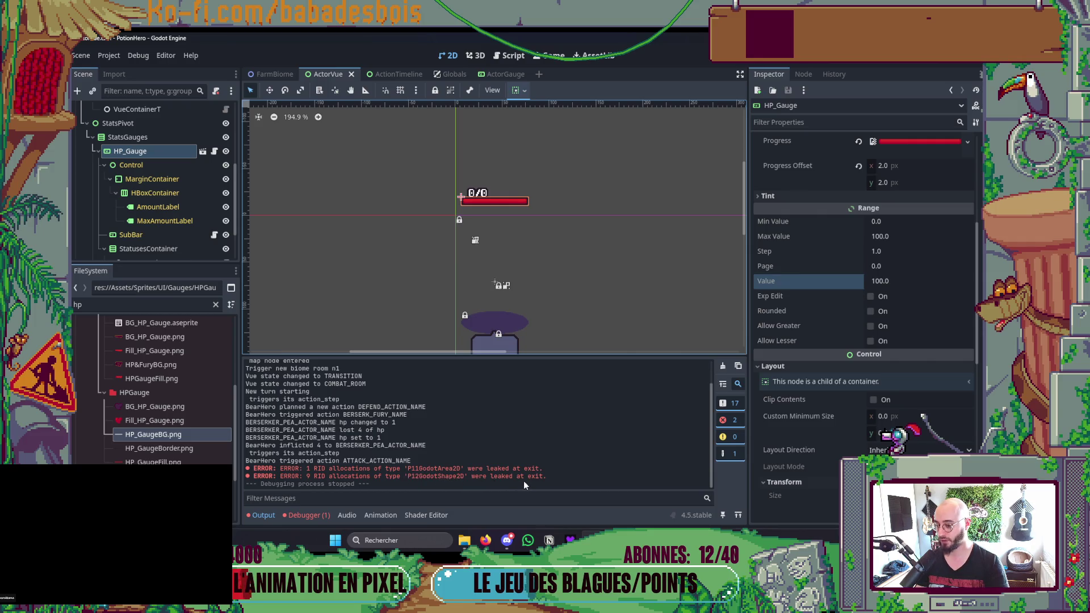
key(F5)
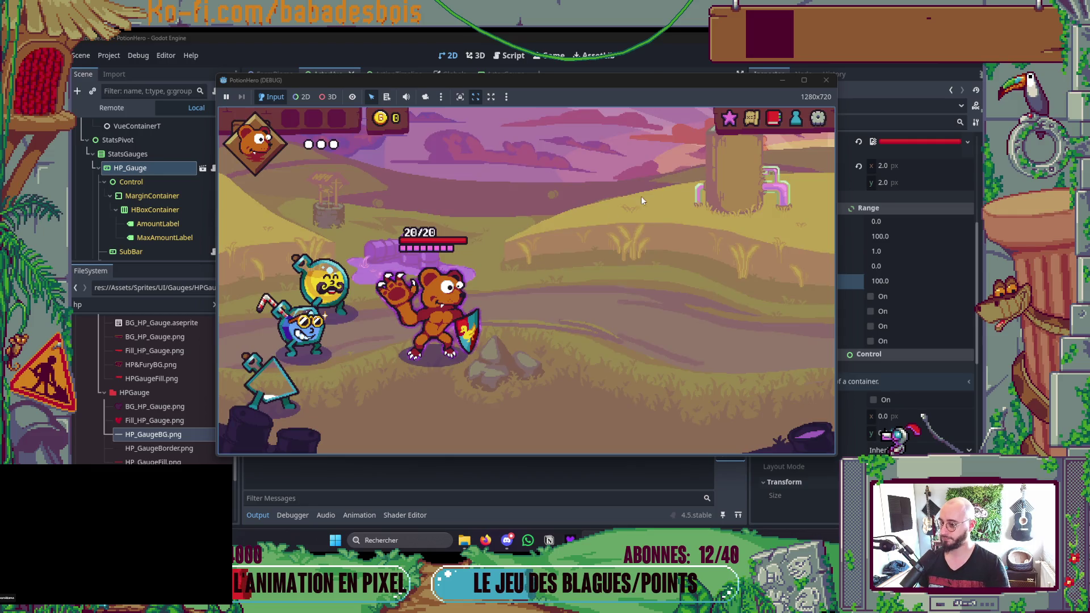
click(751, 118)
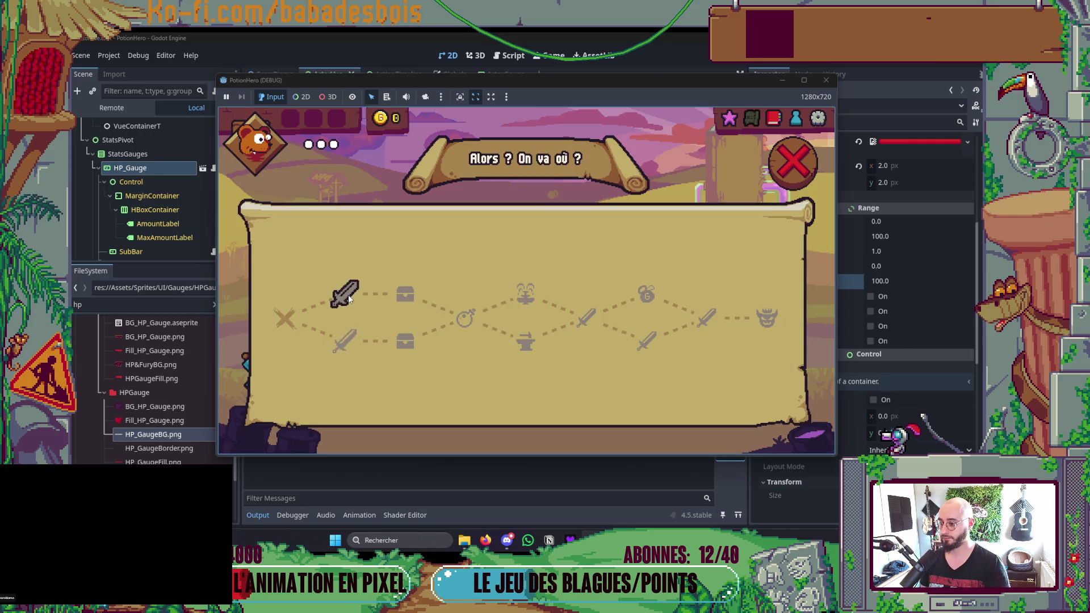
click(349, 295)
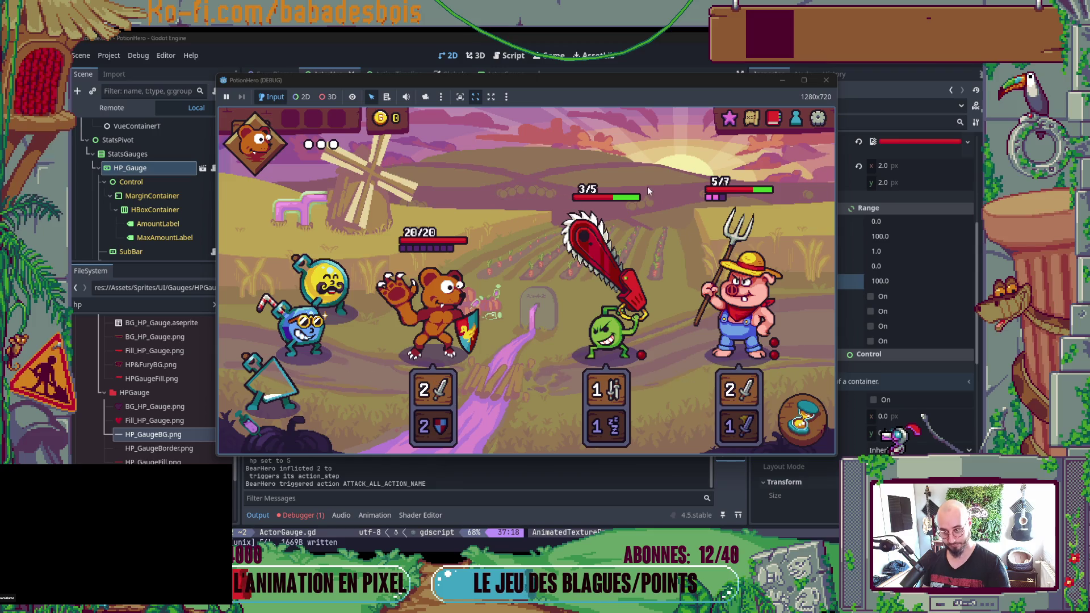
click(127, 107)
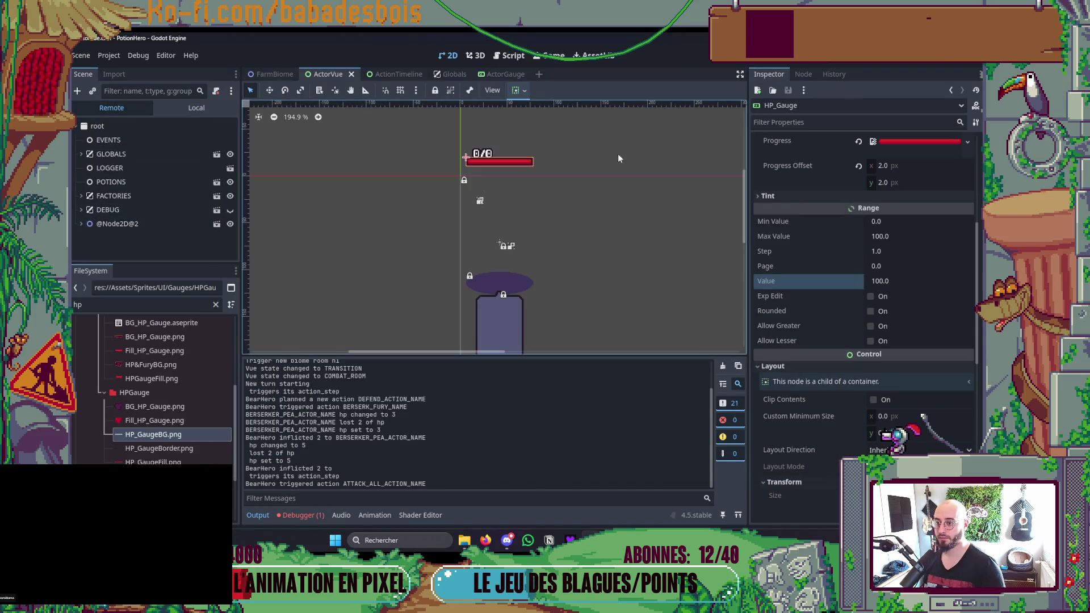
click(802, 64)
key(alt+Tab)
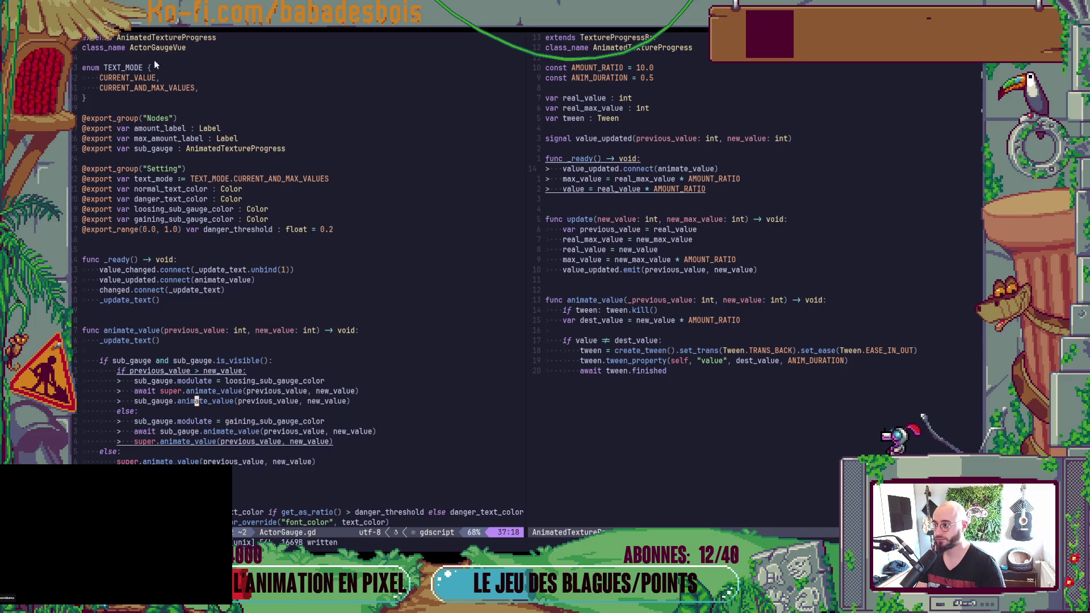
click(110, 37)
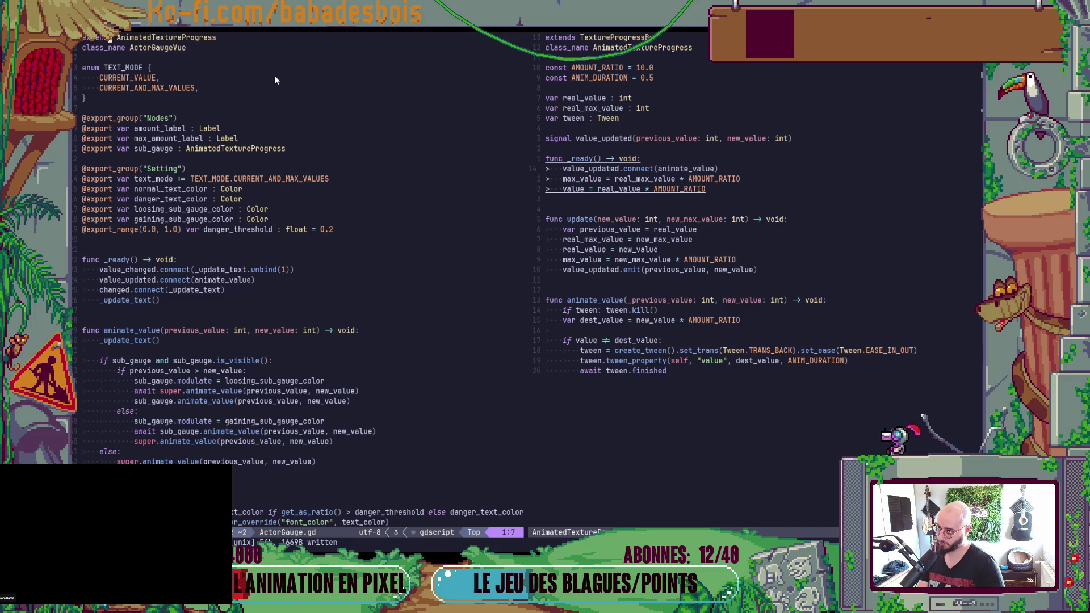
key(shift+o)
text(@tool)
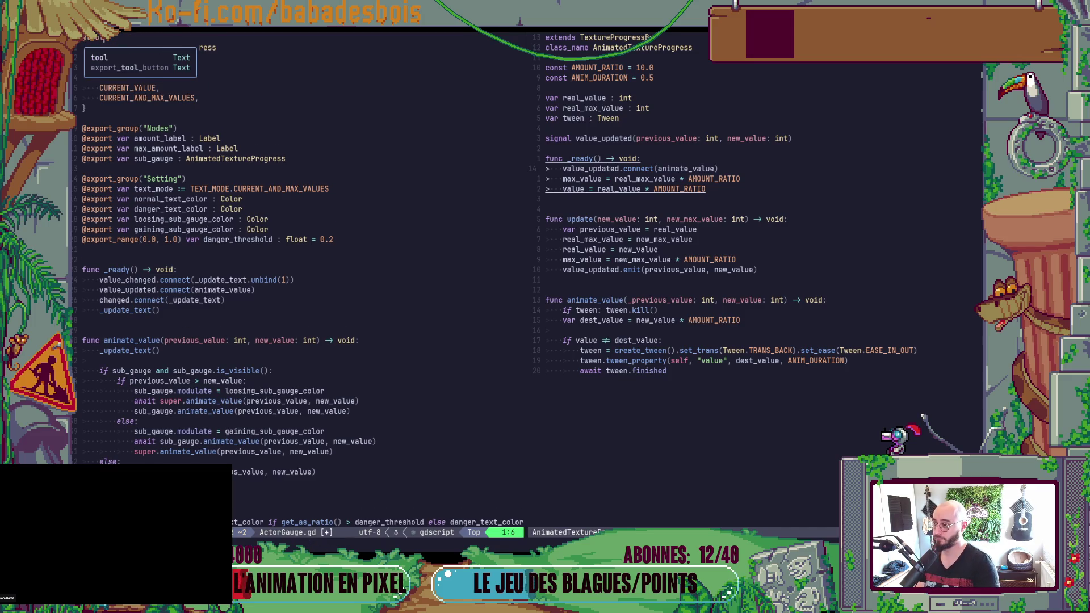
key(Escape)
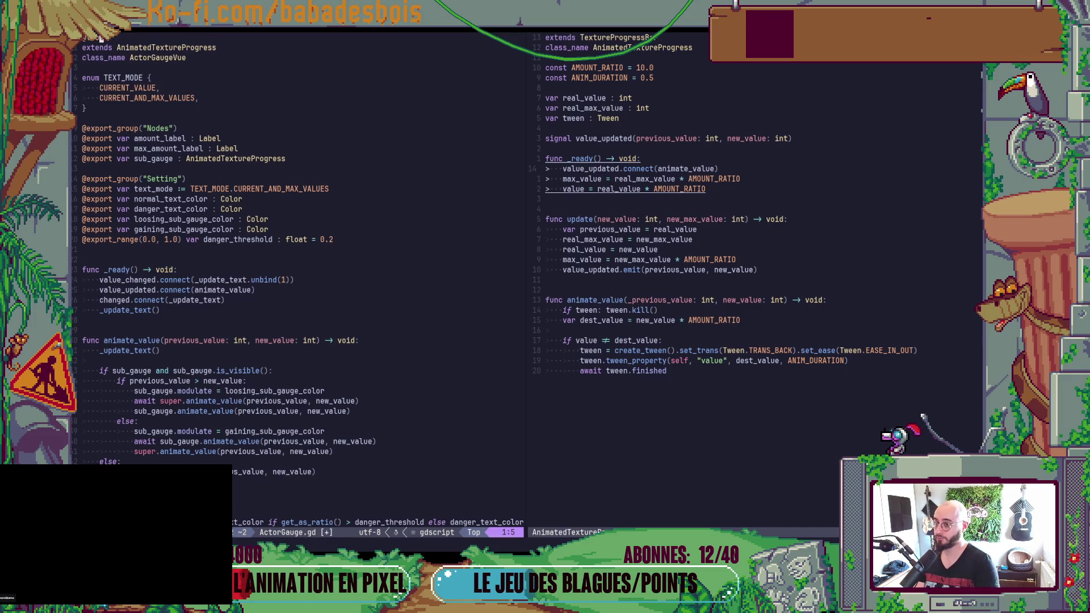
key(ctrl+w)
key(l)
key(k)
key(k)
key(k)
key(k)
key(k)
key(k)
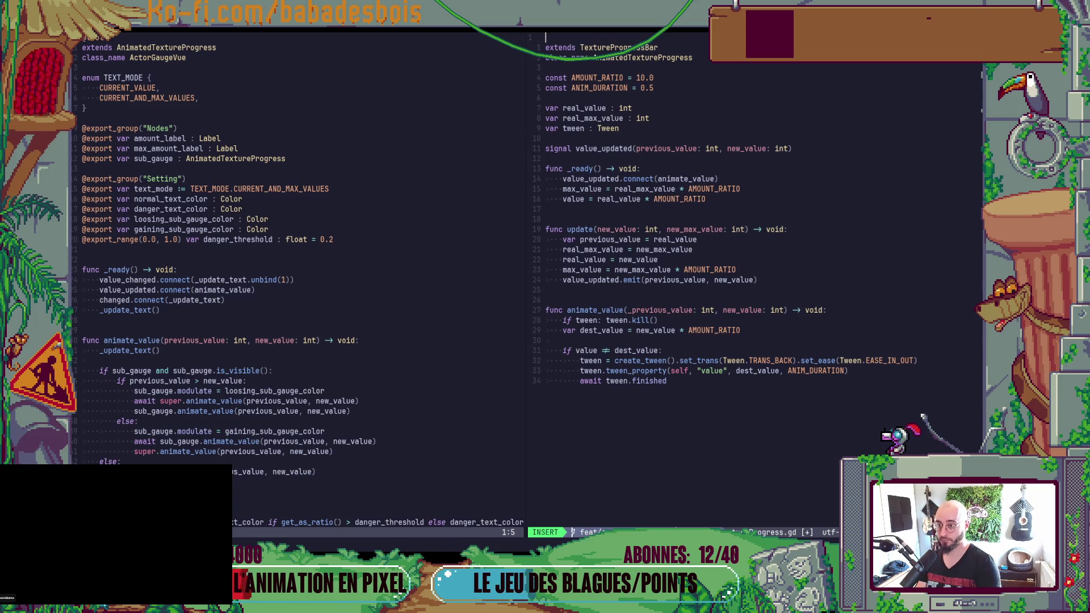
text(Aol)
key(Escape)
text(:w)
key(Return)
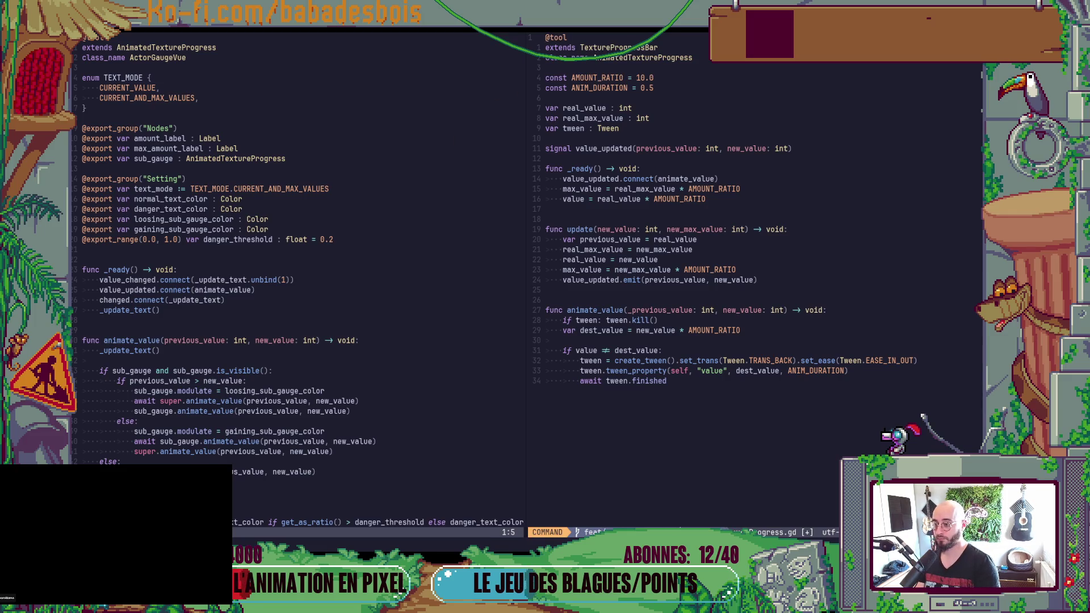
key(alt+Tab)
key(F5)
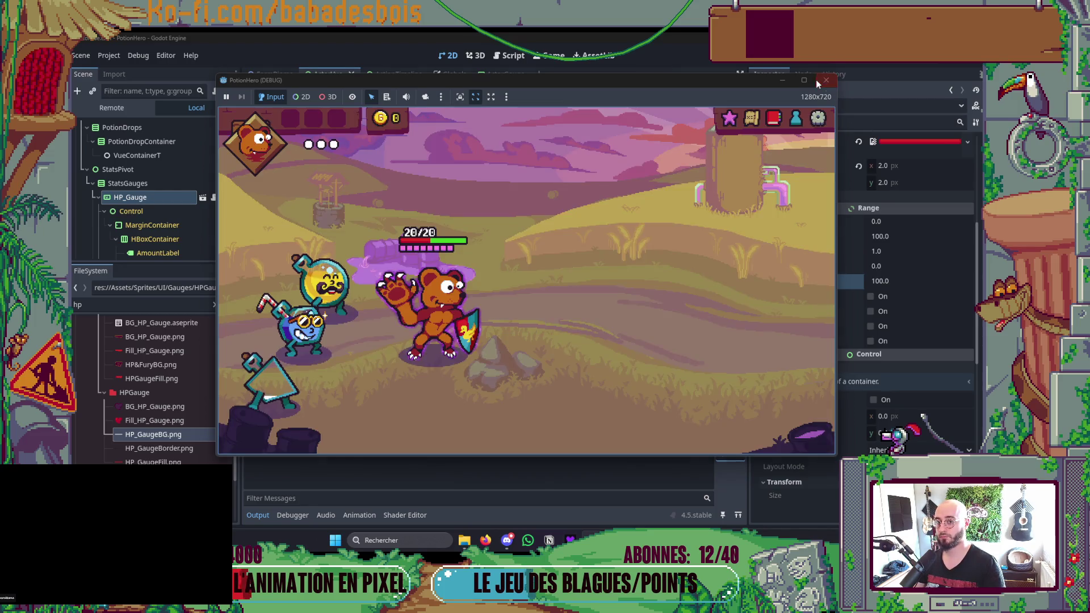
Close the running game and reload the ActorVue scene tab.
click(817, 79)
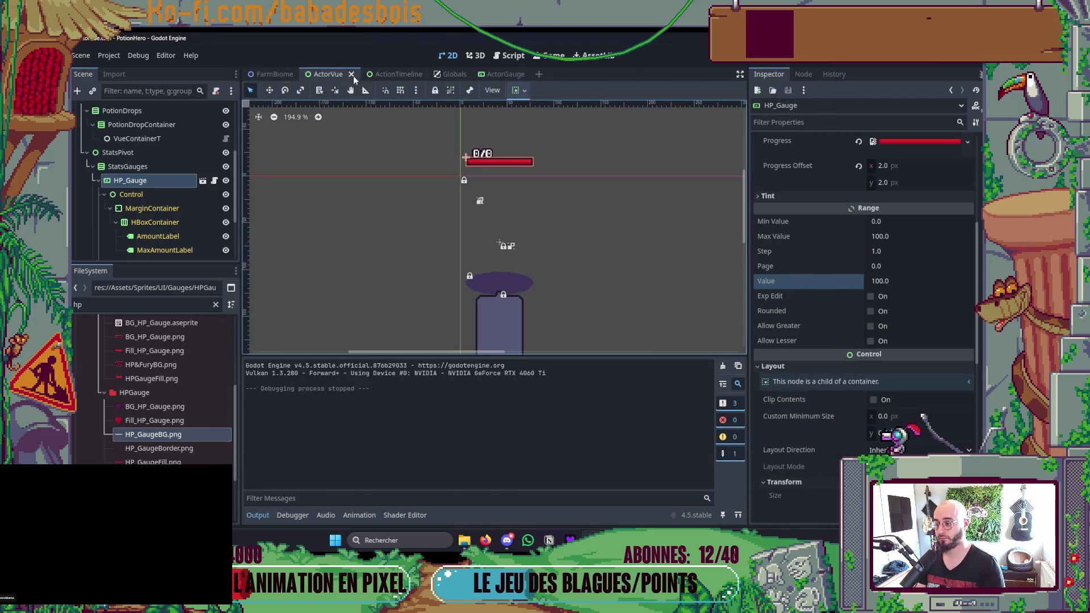
click(352, 75)
key(ctrl+shift+t)
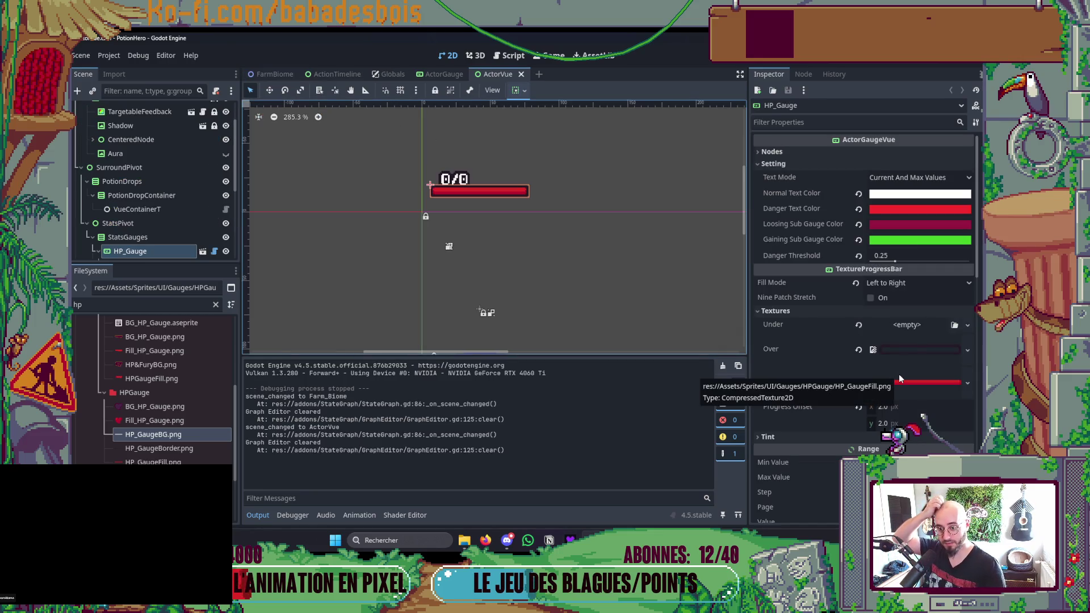
Check HP_Gauge's Nodes and Setting property groups in the Inspector, then return to Neovim.
scroll(910, 445, down, 5)
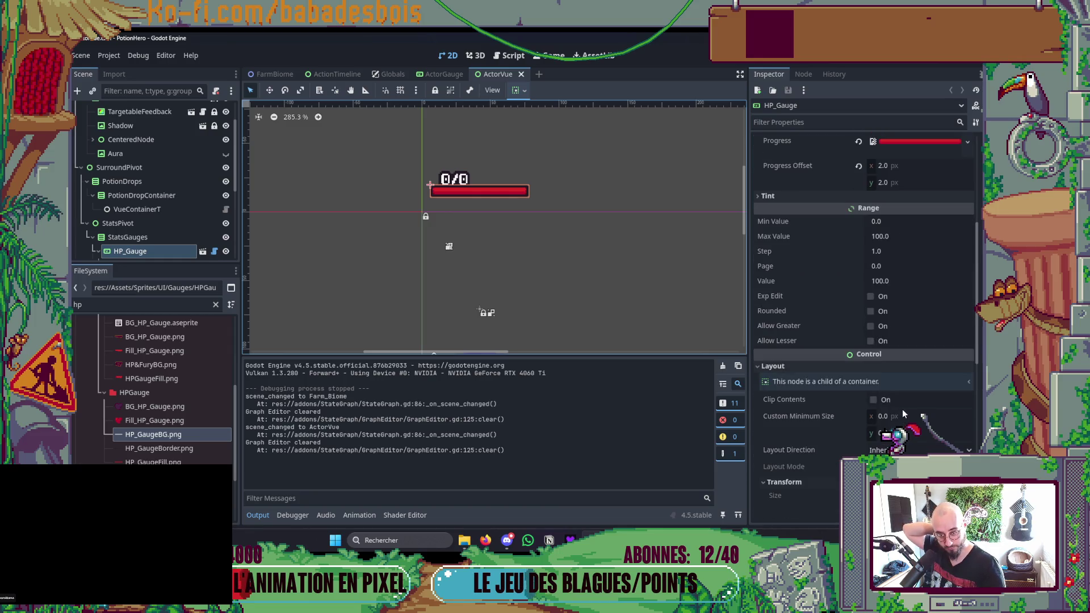
scroll(901, 409, up, 5)
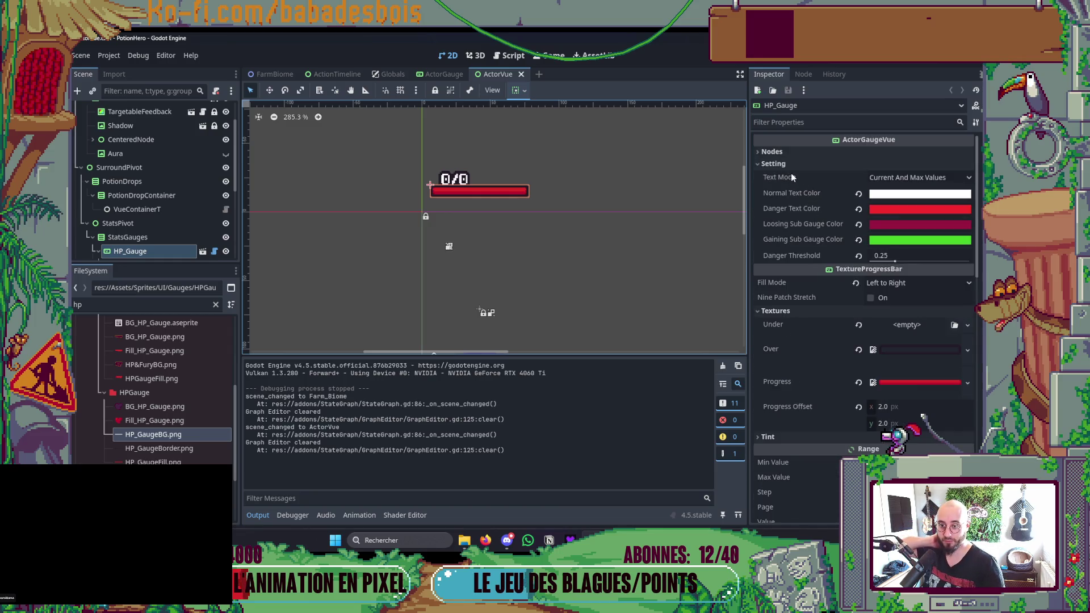
click(794, 164)
click(795, 154)
click(796, 153)
click(792, 164)
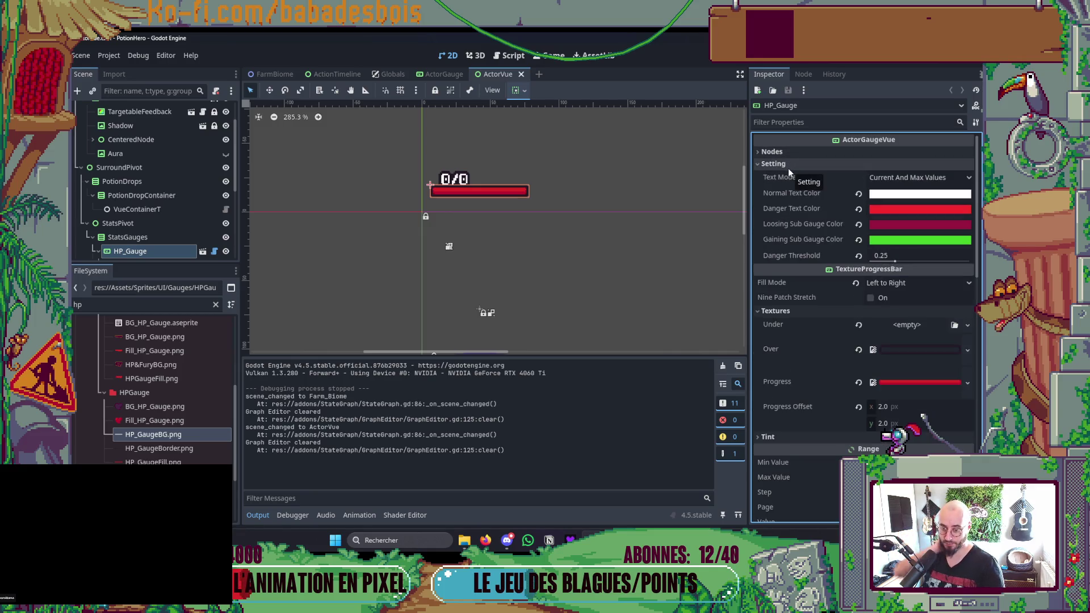
click(788, 168)
key(alt+Tab)
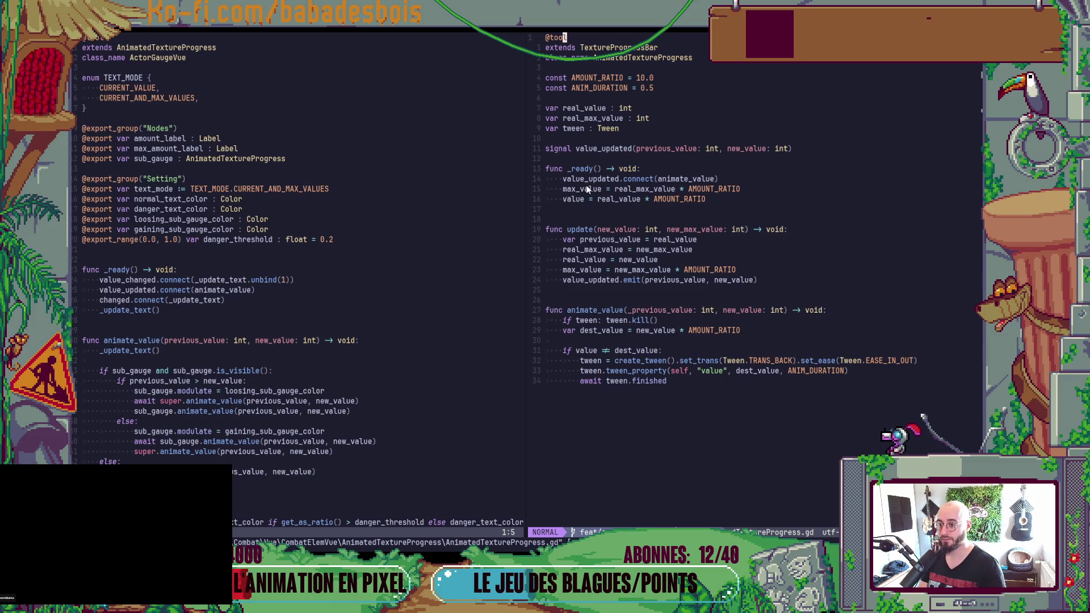
click(713, 178)
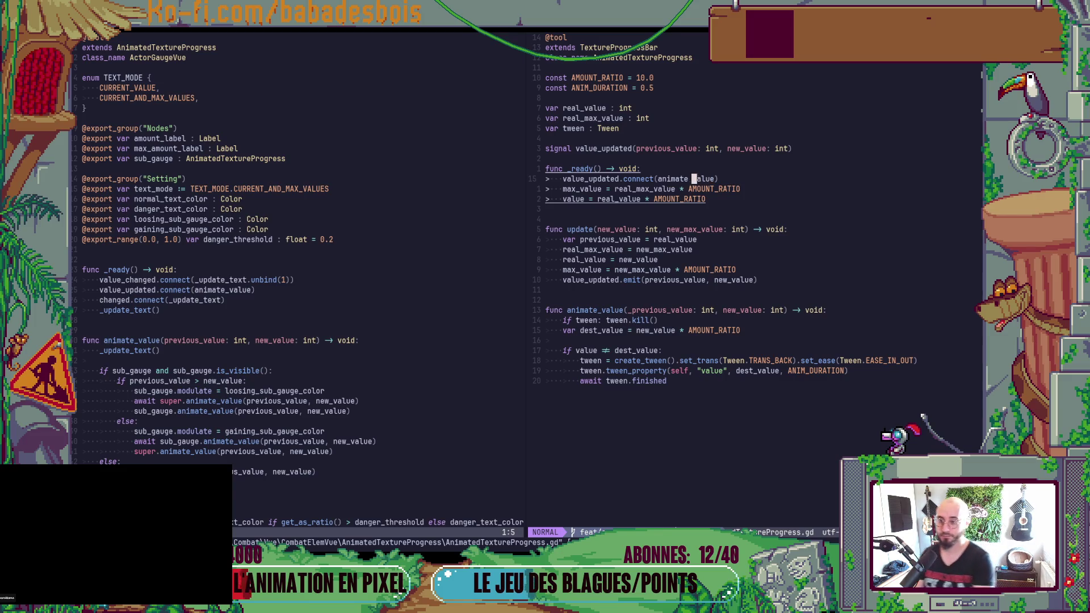
click(659, 178)
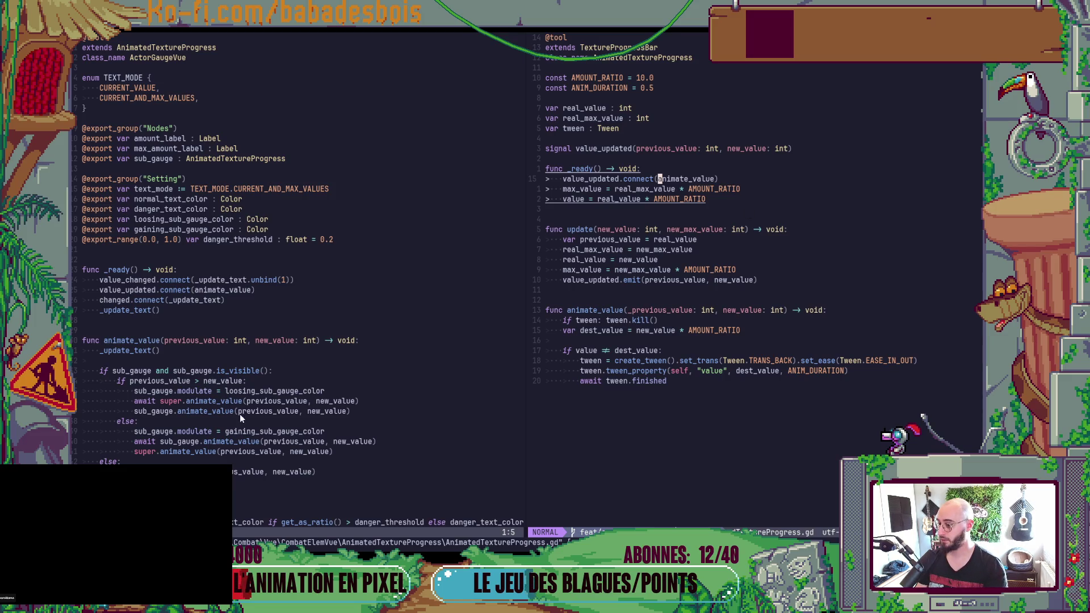
scroll(260, 402, down, 3)
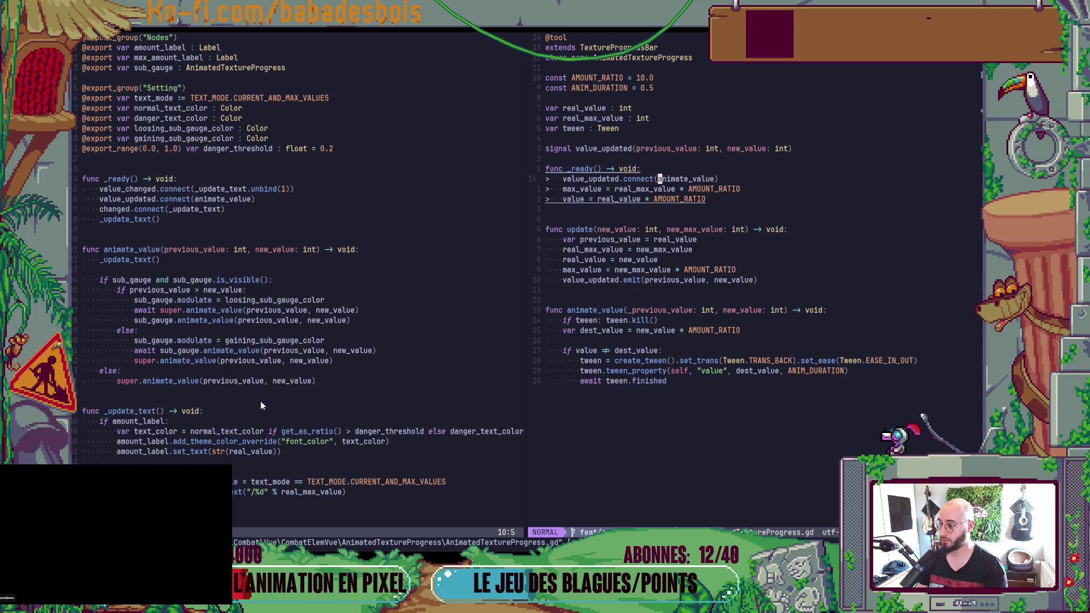
click(134, 251)
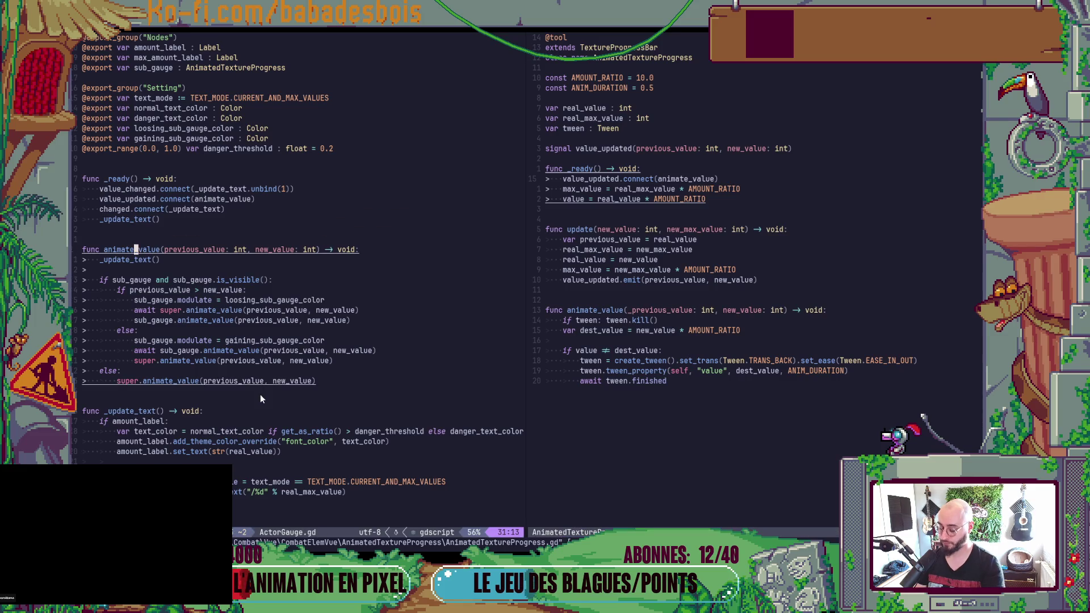
Rename ActorGauge's animate_value function to animate.
key(d)
key(w)
key(j)
key(j)
key(j)
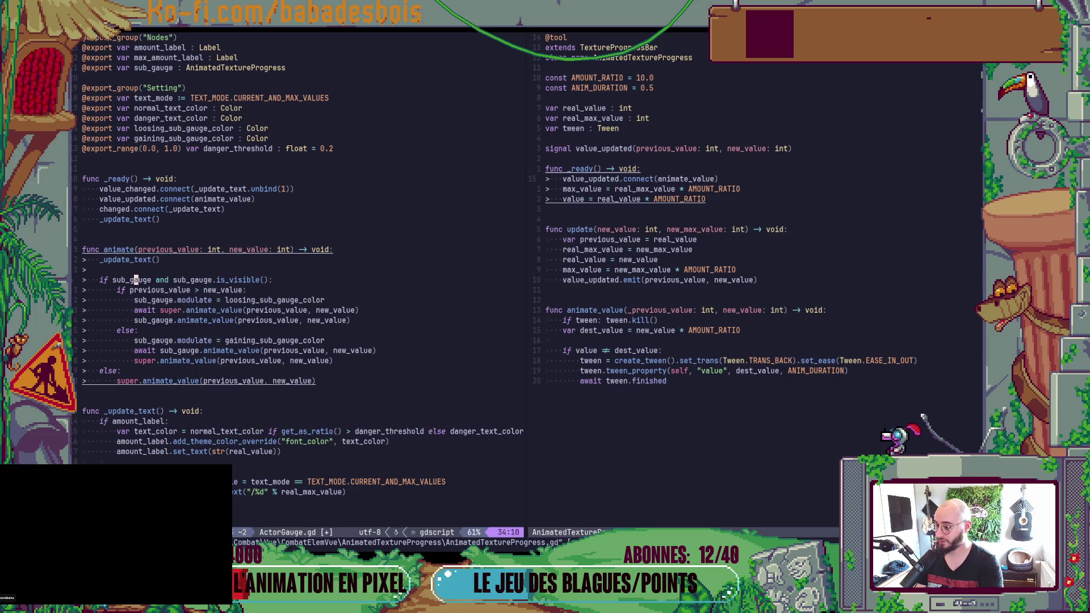
In the base script, rename _previous_value and drop the previous_value parameter from animate_value.
key(ctrl+w)
key(l)
key(j)
key(j)
key(j)
key(b)
key(x)
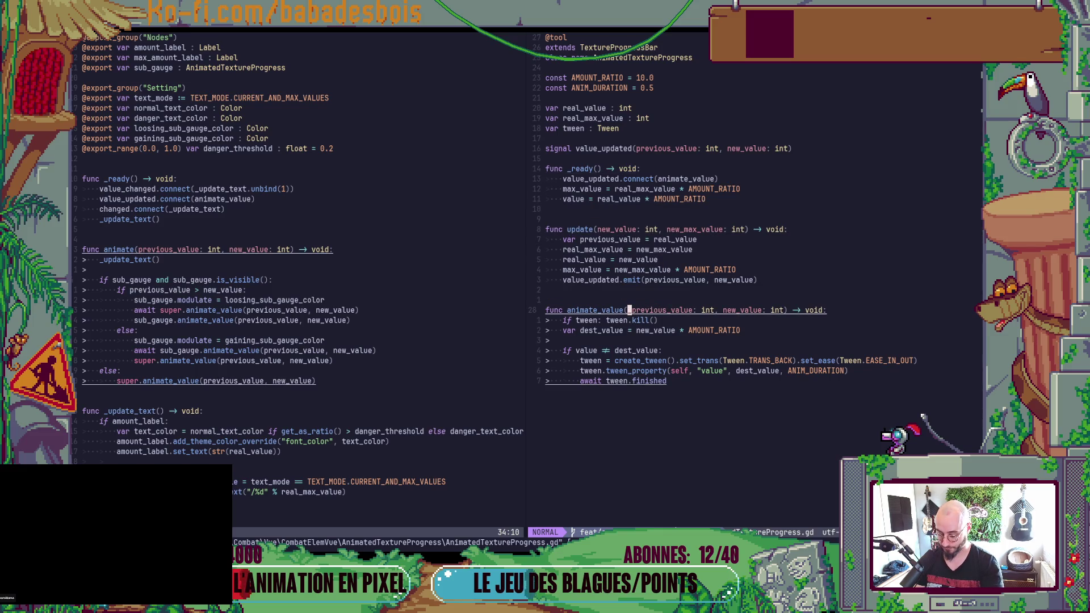
key(d)
key(W)
key(d)
key(W)
key(k)
key(k)
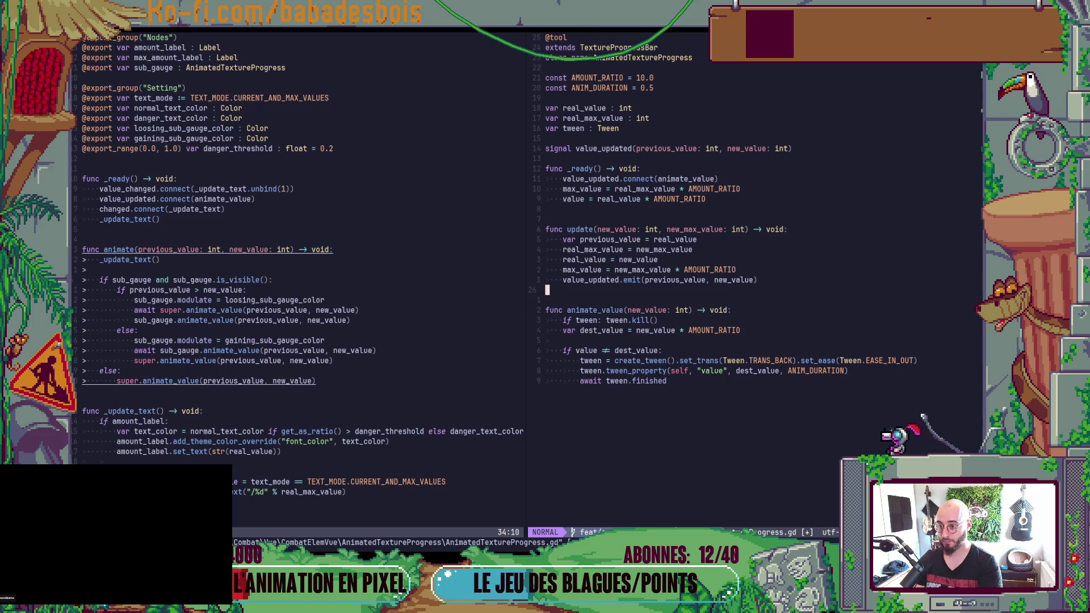
Remove super. from the three animate_value calls in ActorGauge.gd and save.
key(ctrl+w)
key(h)
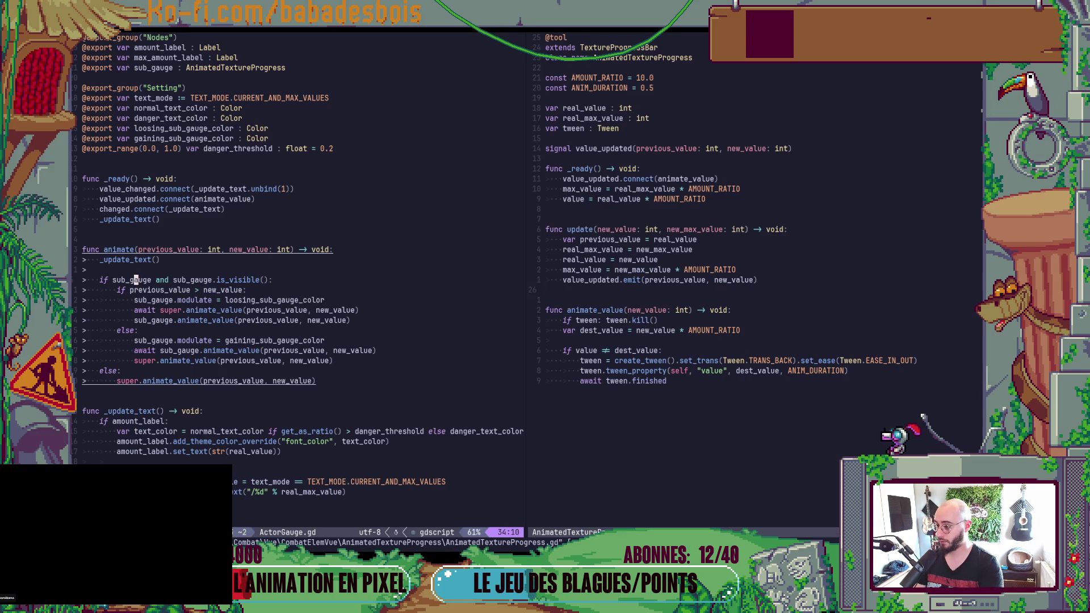
key(j)
key(j)
key(j)
key(l)
key(l)
key(k)
key(l)
key(l)
key(l)
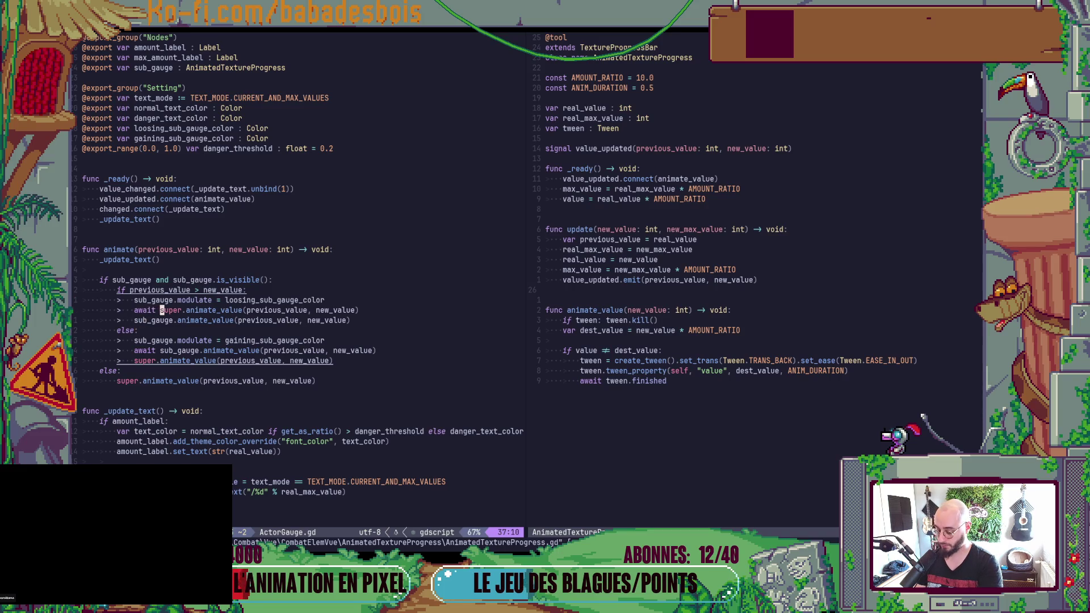
key(d)
key(f)
key(period)
key(j)
key(j)
key(j)
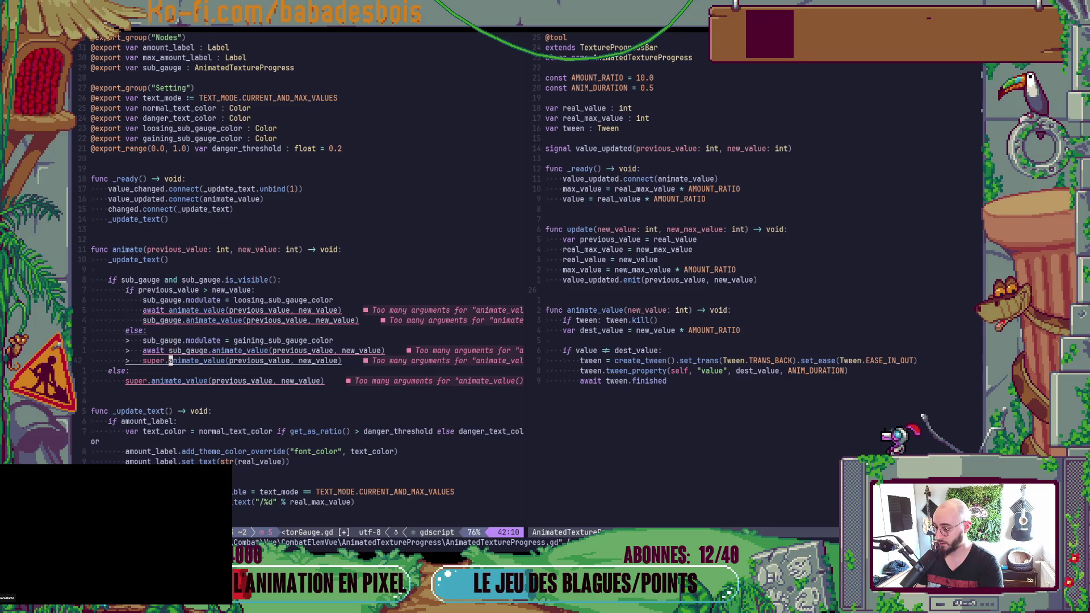
key(b)
key(b)
key(period)
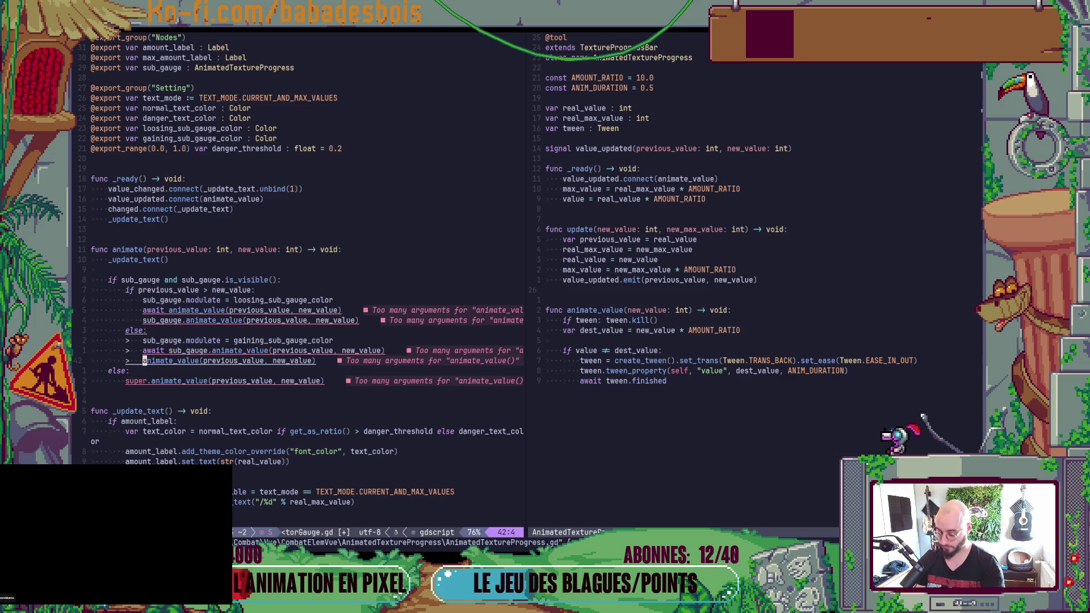
key(j)
key(j)
key(b)
key(period)
text(:w)
key(Return)
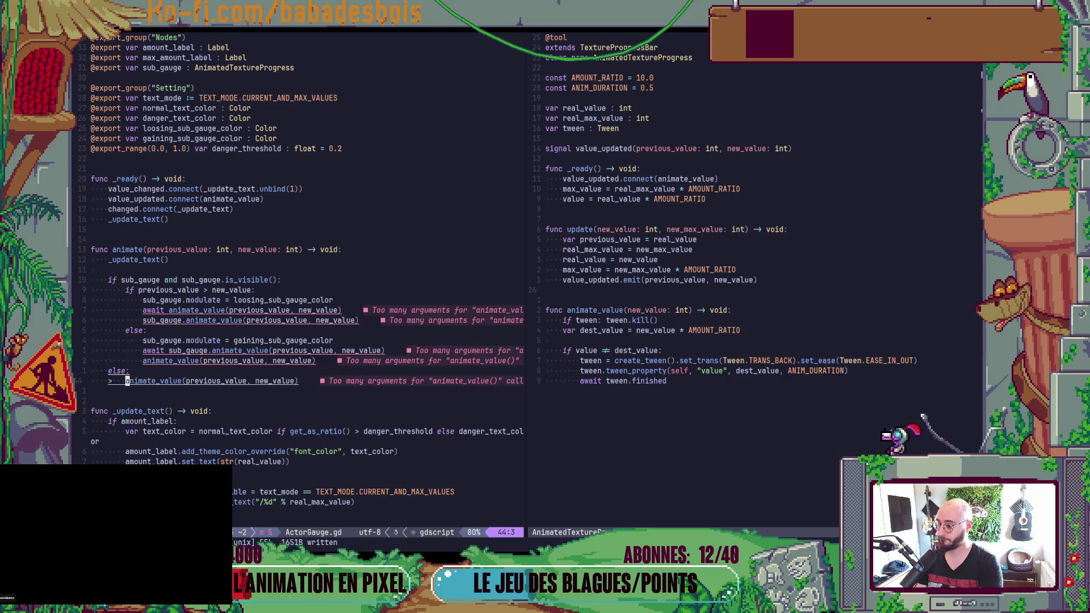
Strip the previous_value argument from the awaited, sub_gauge, gaining and else animate_value calls, then save.
key(w)
key(w)
key(k)
key(6)
key(k)
key(w)
key(w)
key(w)
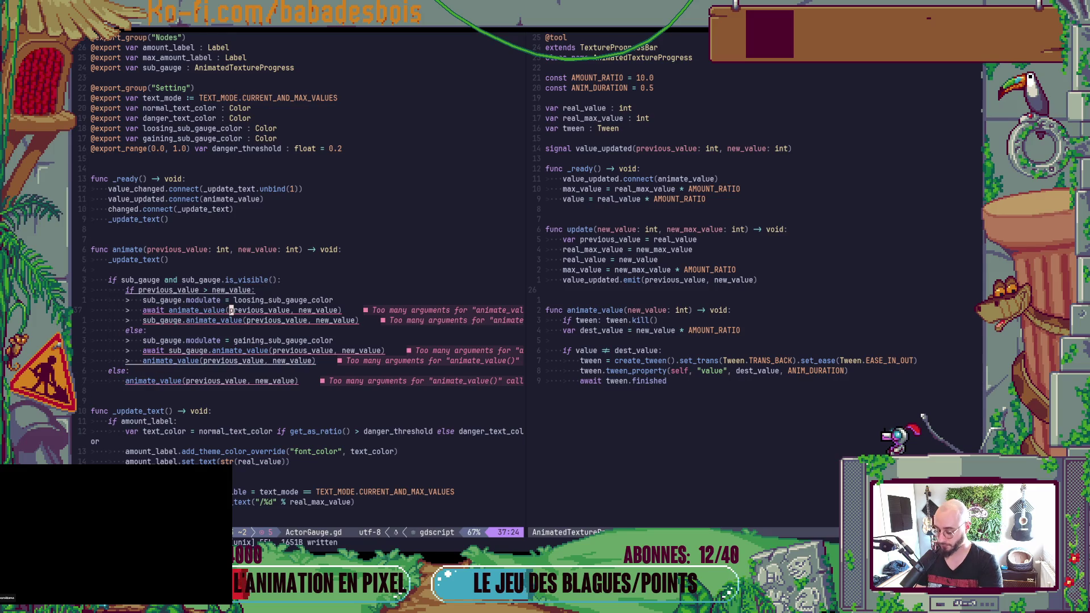
key(d)
key(w)
key(d)
key(w)
key(j)
key(l)
key(l)
key(l)
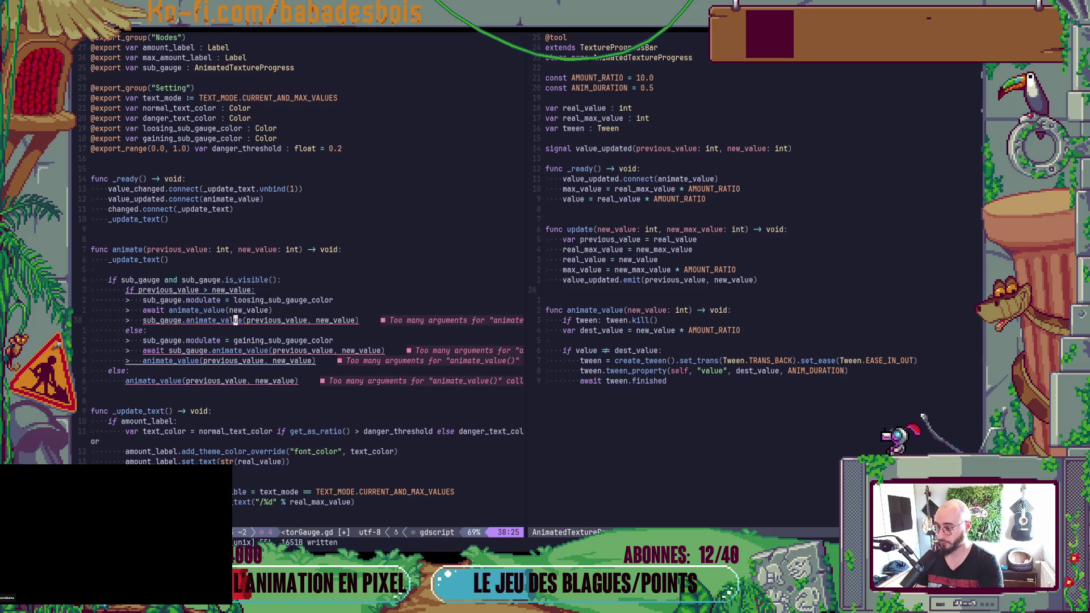
key(x)
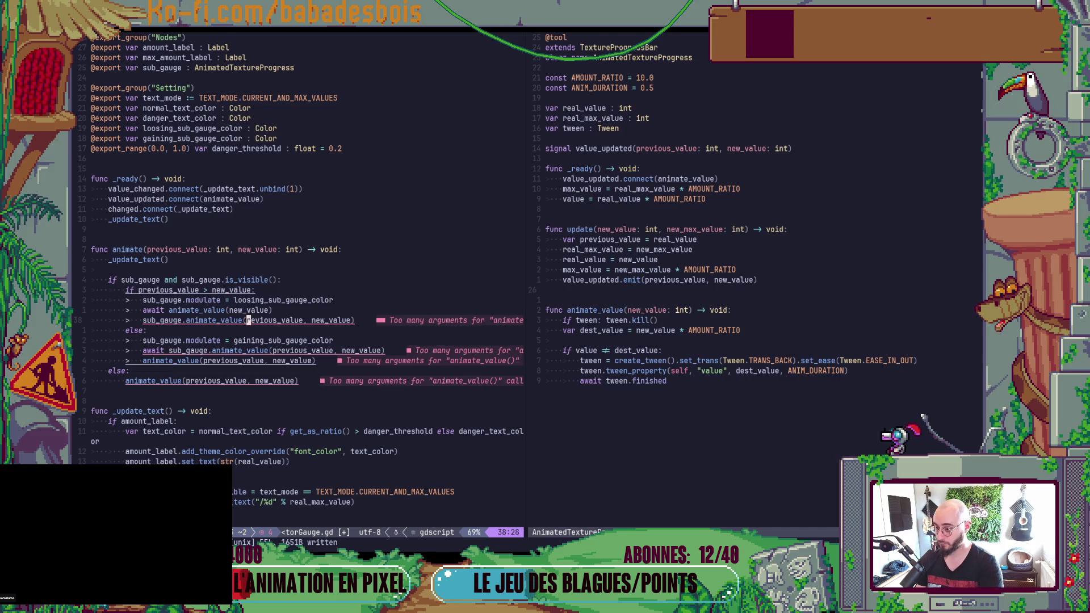
key(d)
key(w)
key(d)
key(w)
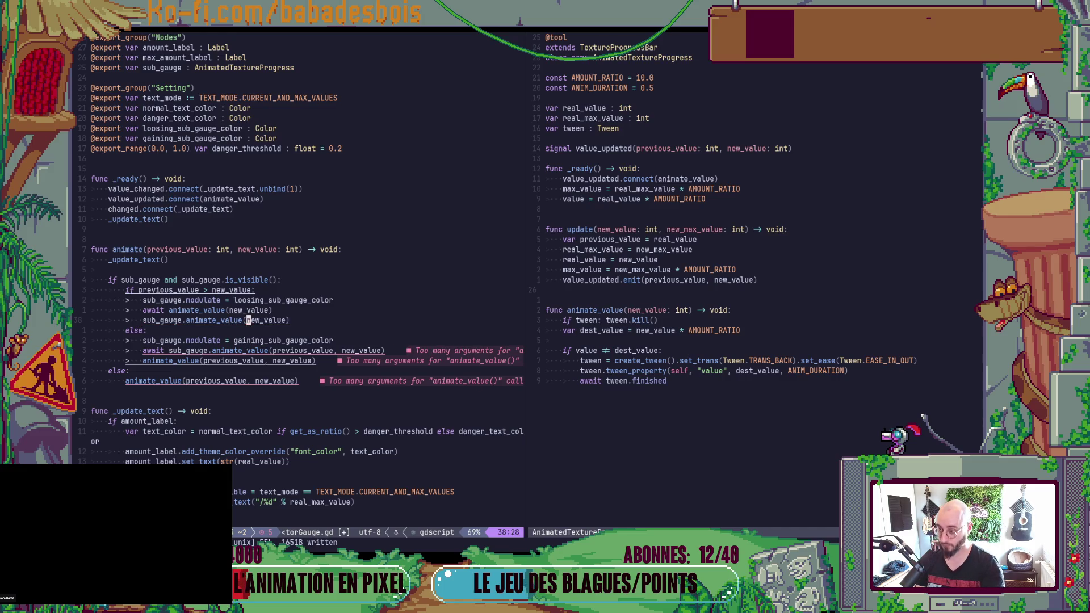
key(j)
key(j)
key(j)
key(l)
key(l)
key(l)
key(l)
key(d)
key(w)
key(d)
key(w)
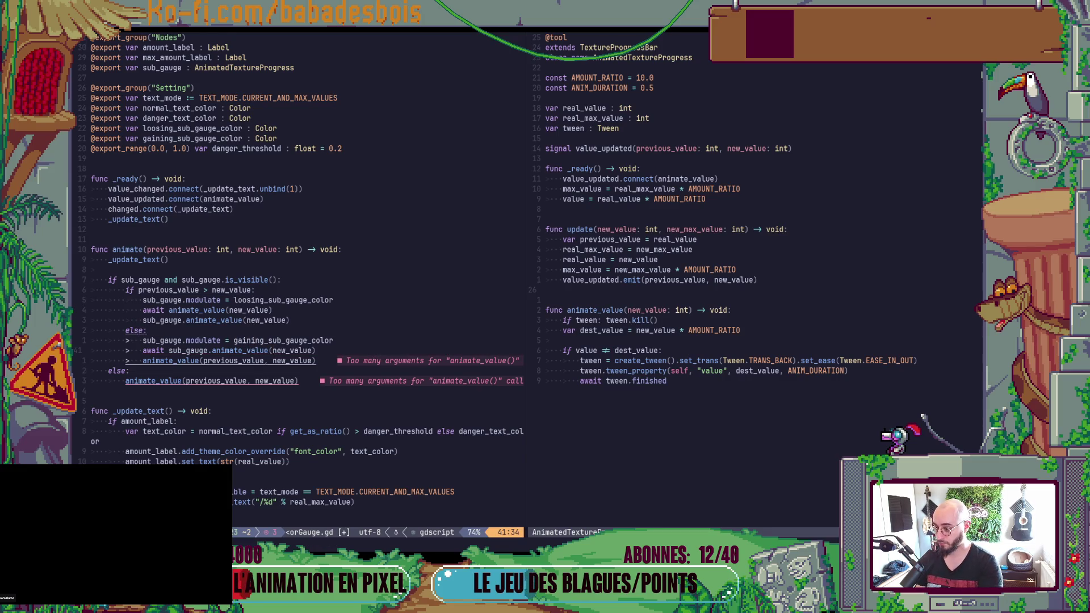
key(j)
key(j)
key(j)
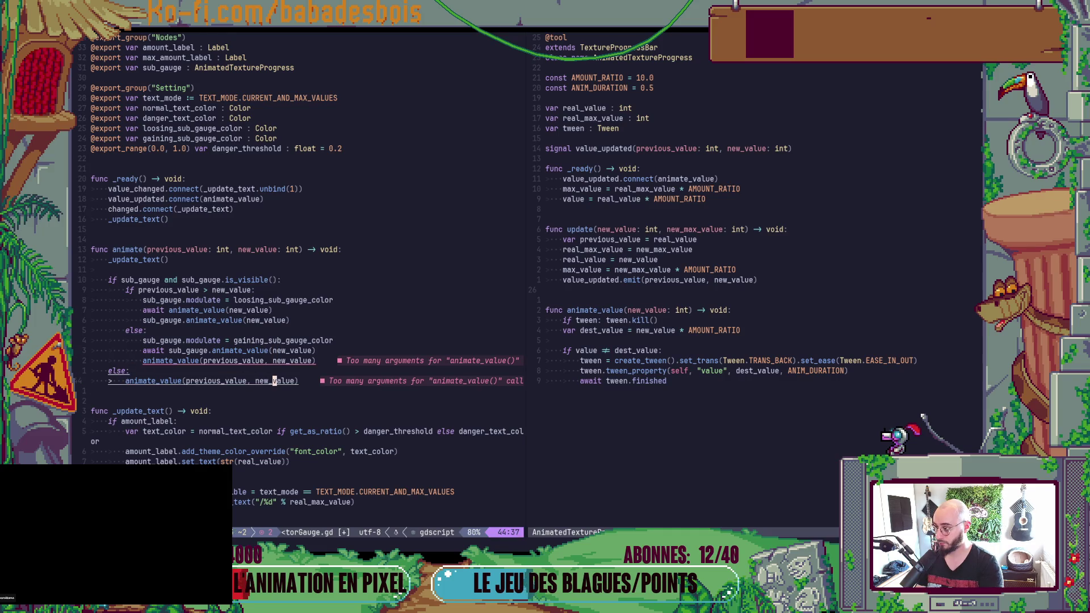
key(b)
key(b)
key(b)
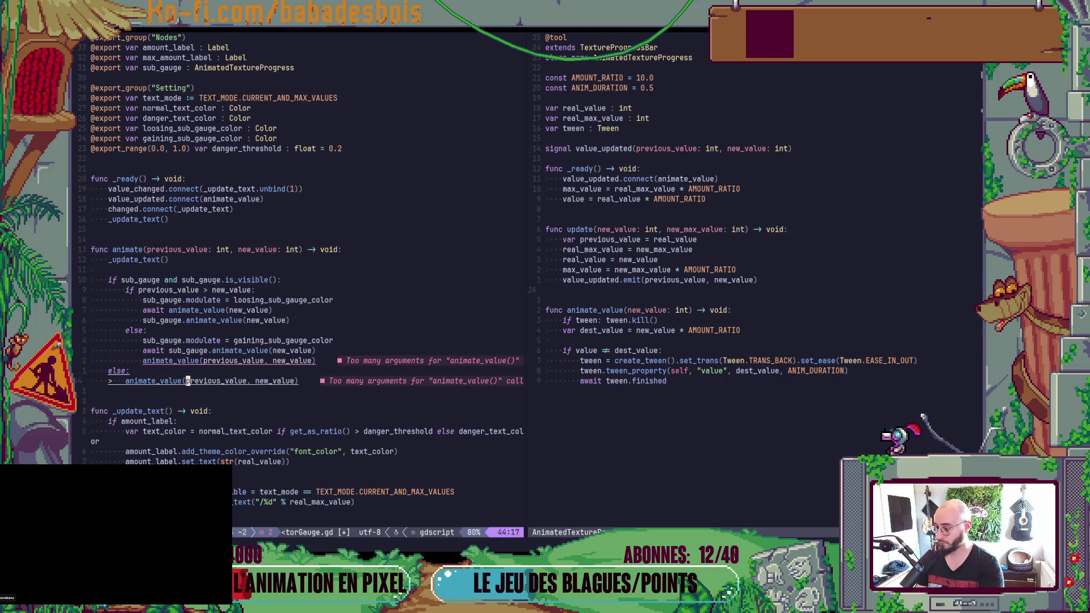
text(dwdw:w)
key(Return)
Delete the leftover previous_value argument on line 42, save, and run the game in Godot.
key(k)
key(k)
key(l)
key(l)
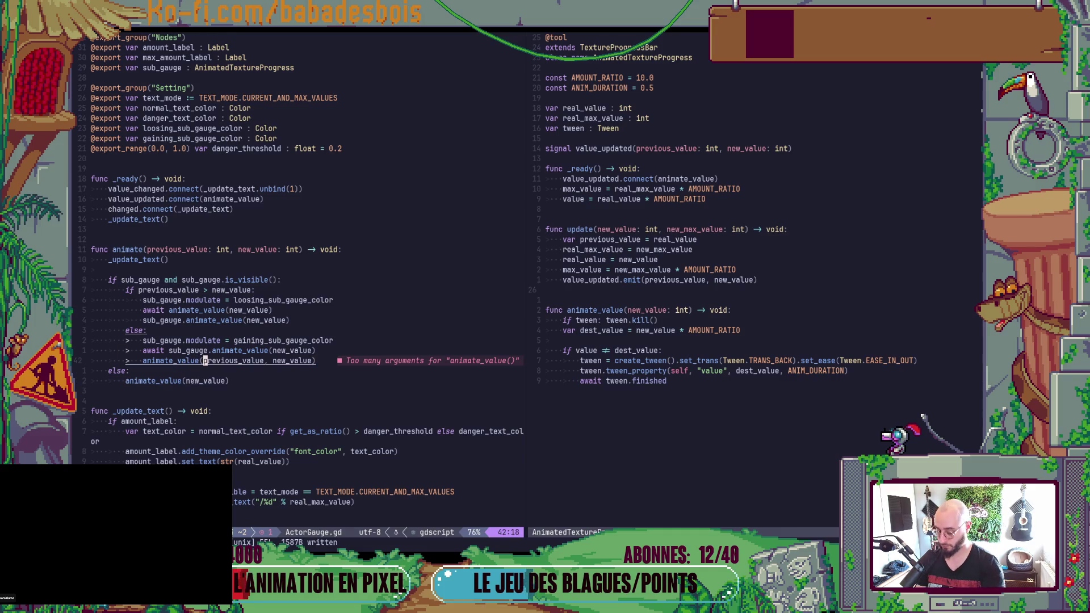
text(dwdw)
text(:w)
key(Return)
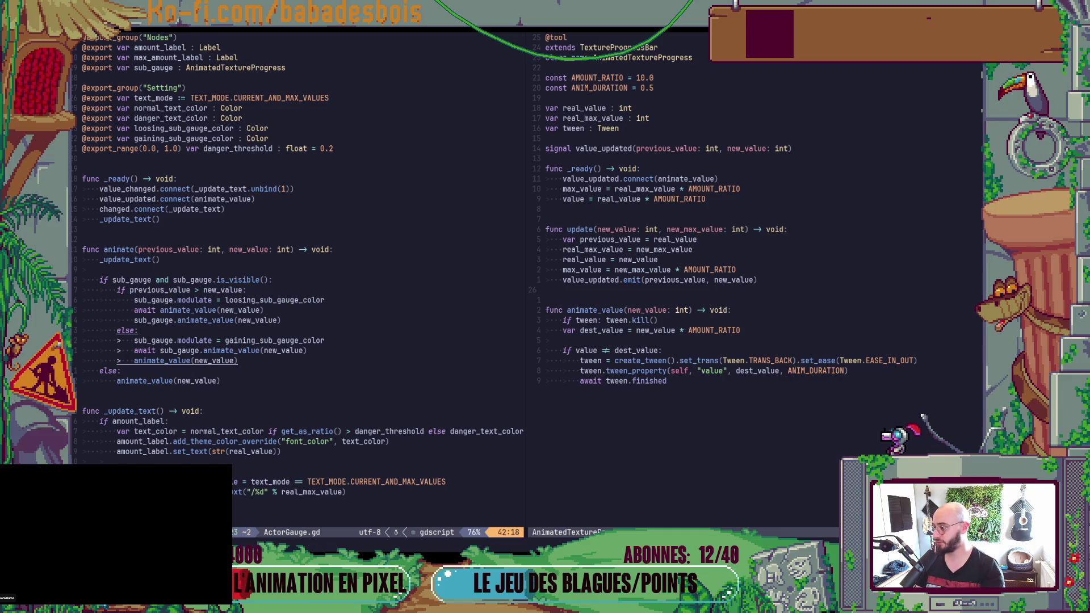
key(alt+Tab)
key(F5)
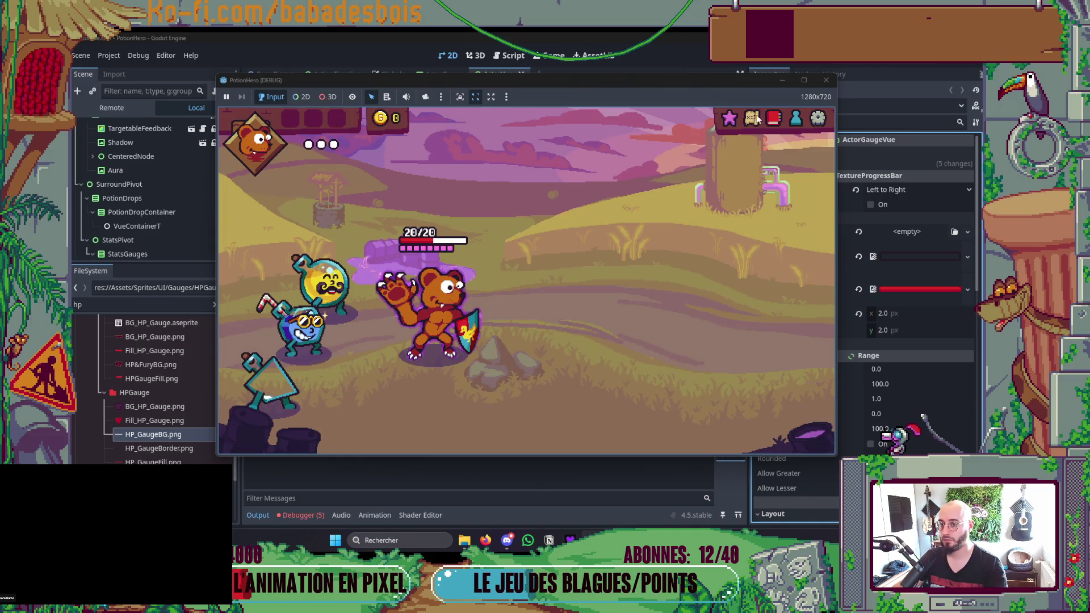
Travel to a map node and end the turn, watching the bear drop to 19 HP, then close the game.
click(751, 117)
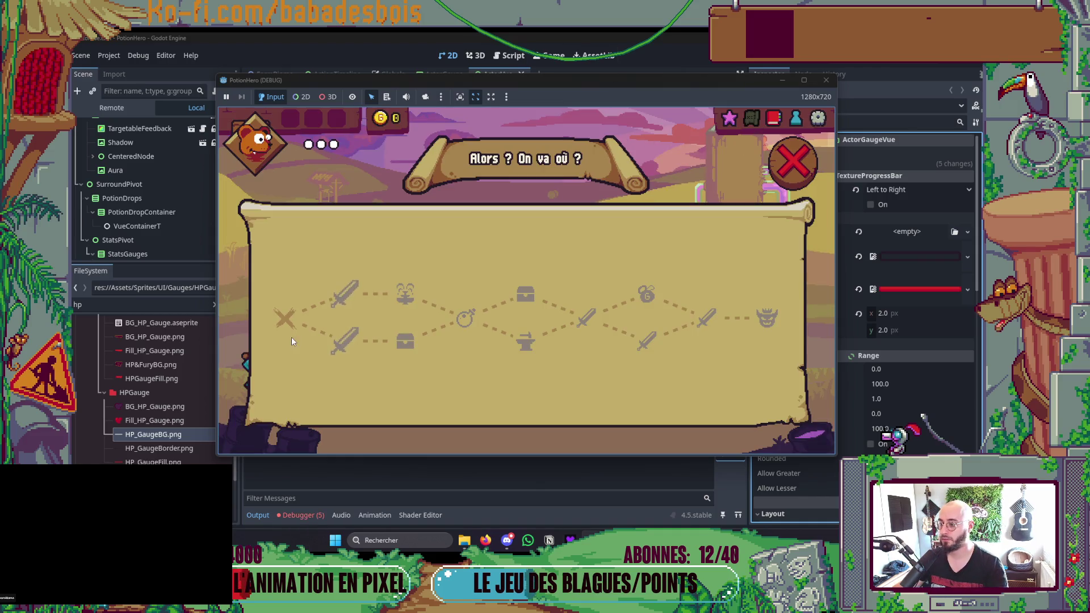
click(751, 117)
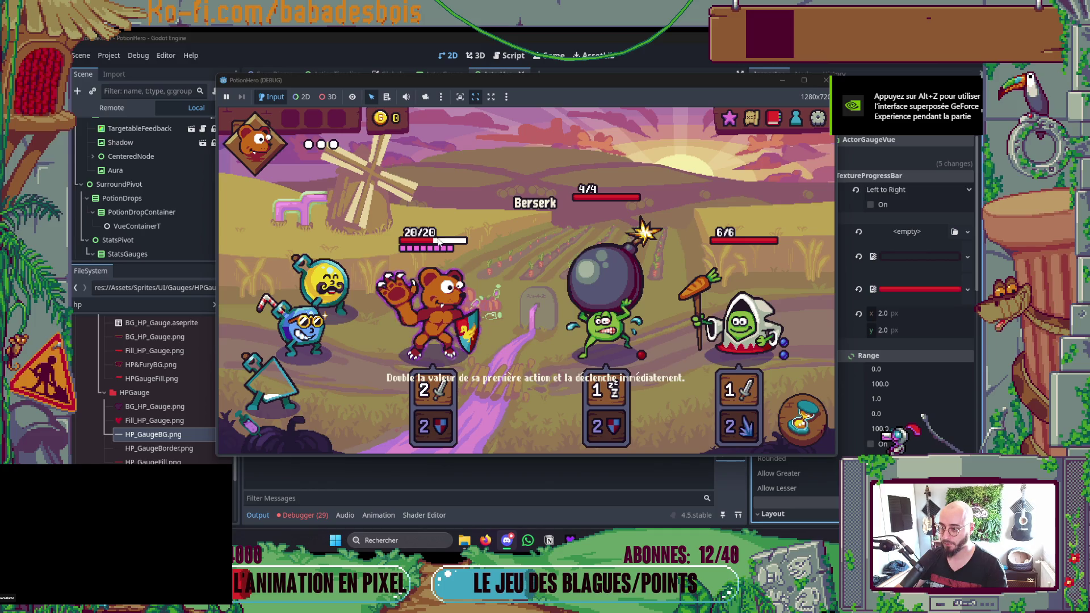
click(812, 435)
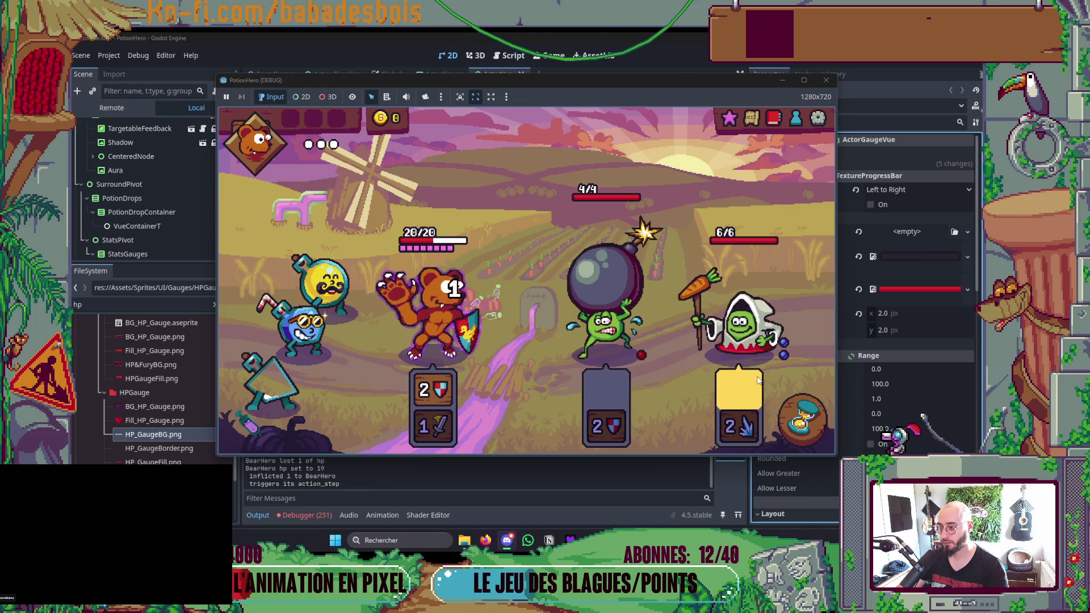
click(825, 80)
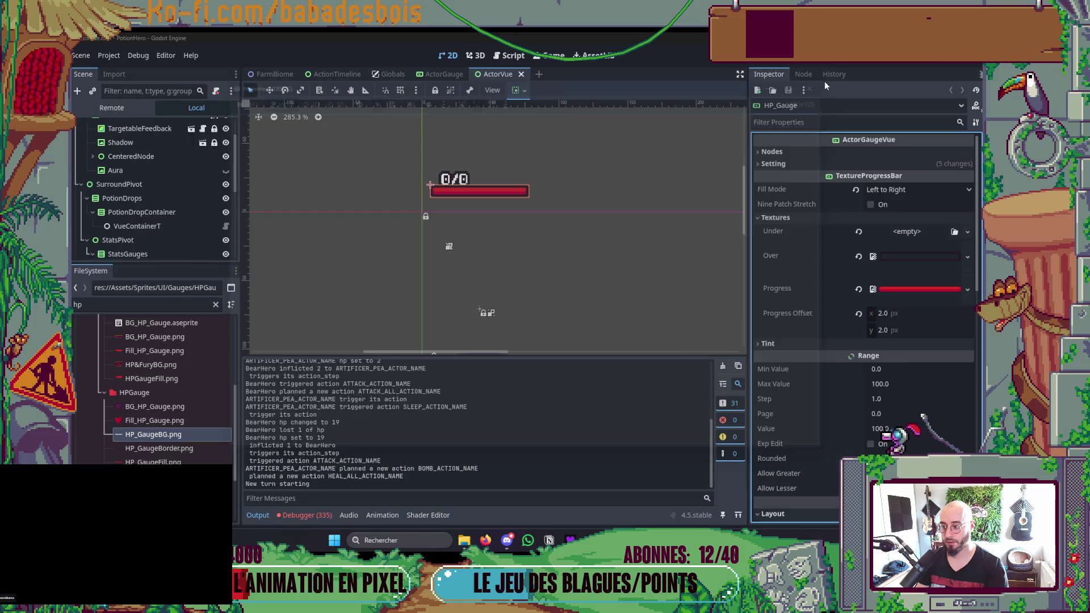
key(alt+Tab)
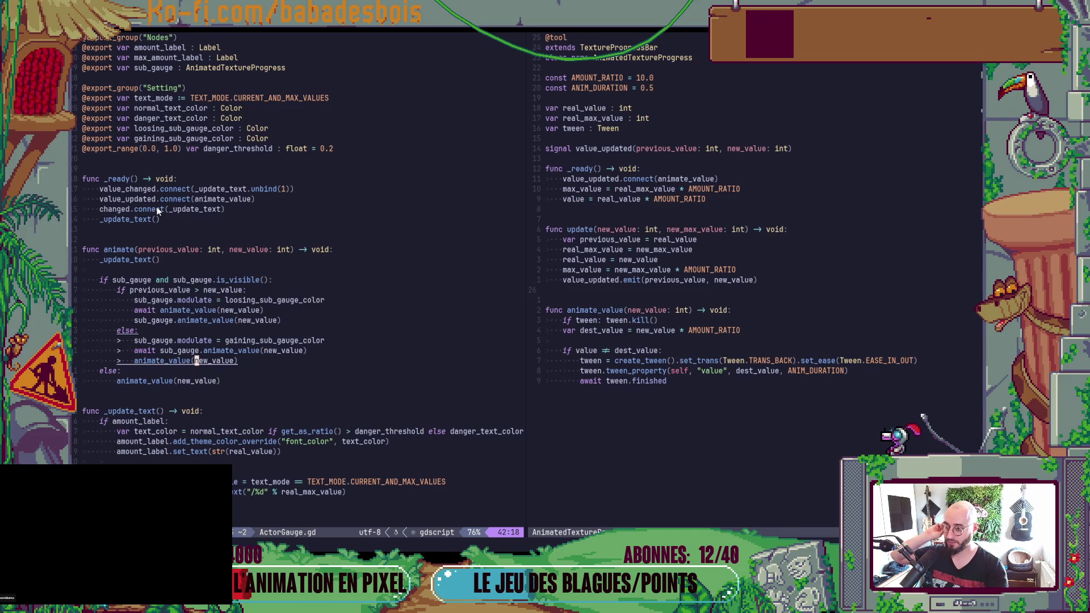
Change line 26 to value_updated.connect(animate), save ActorGauge.gd, and relaunch the game.
click(227, 200)
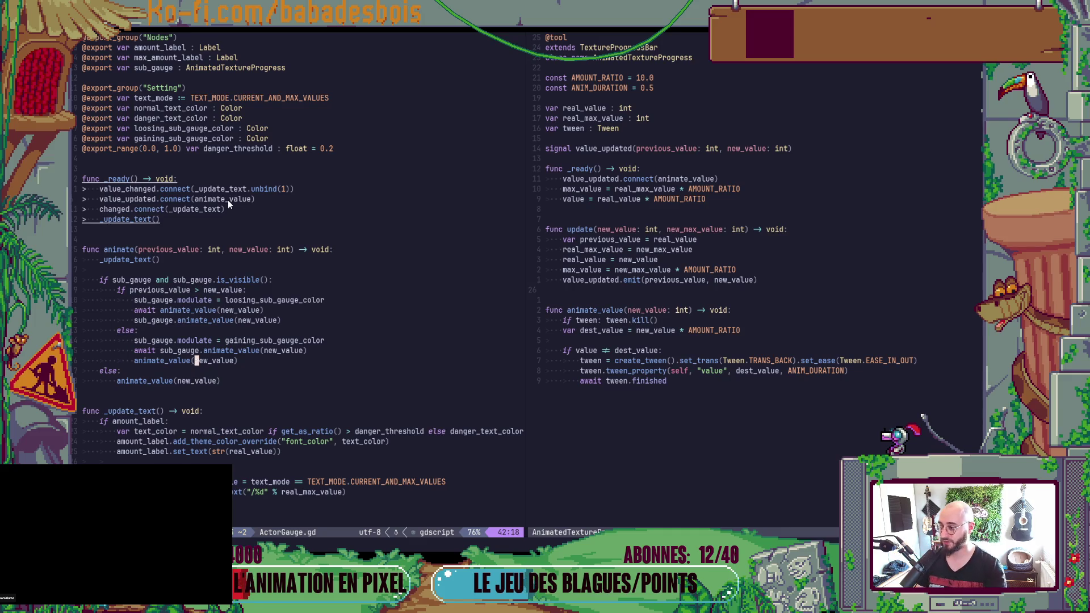
key(shift+d)
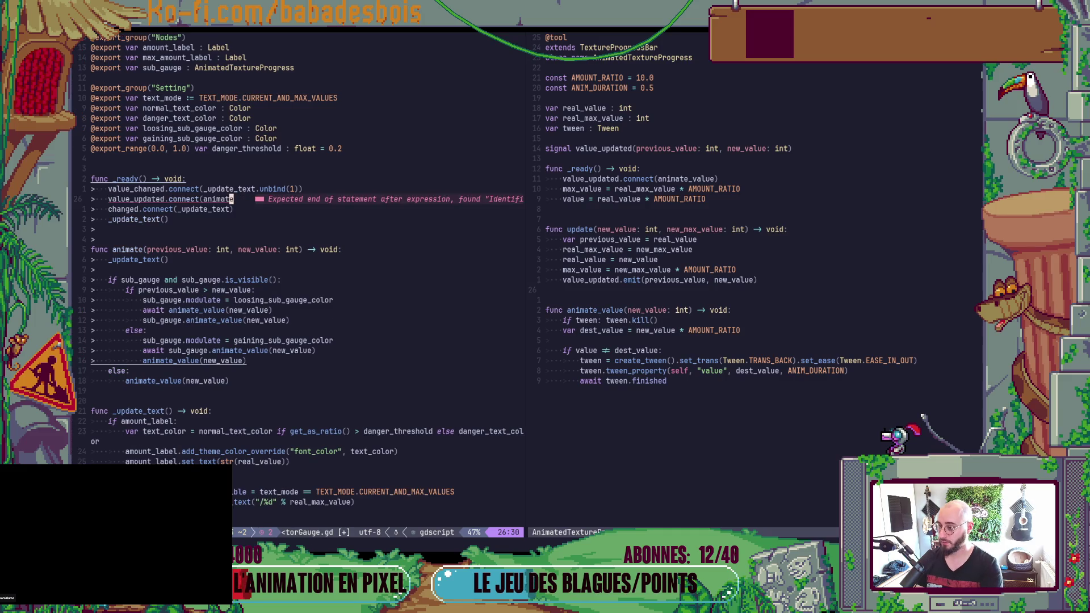
text(0)
text(a)
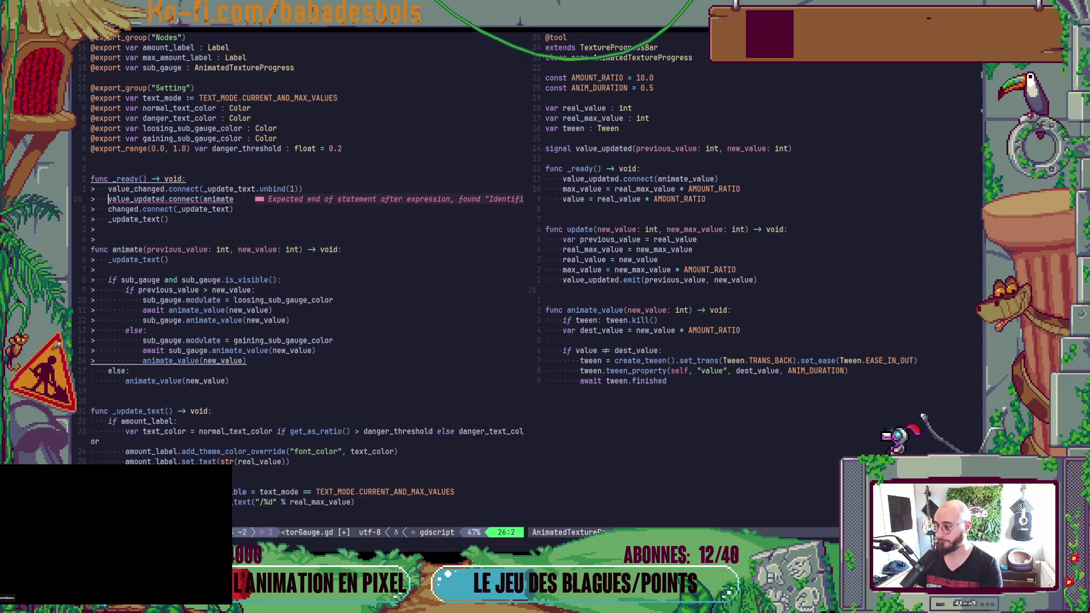
text(A)
key(Escape)
text(uA)
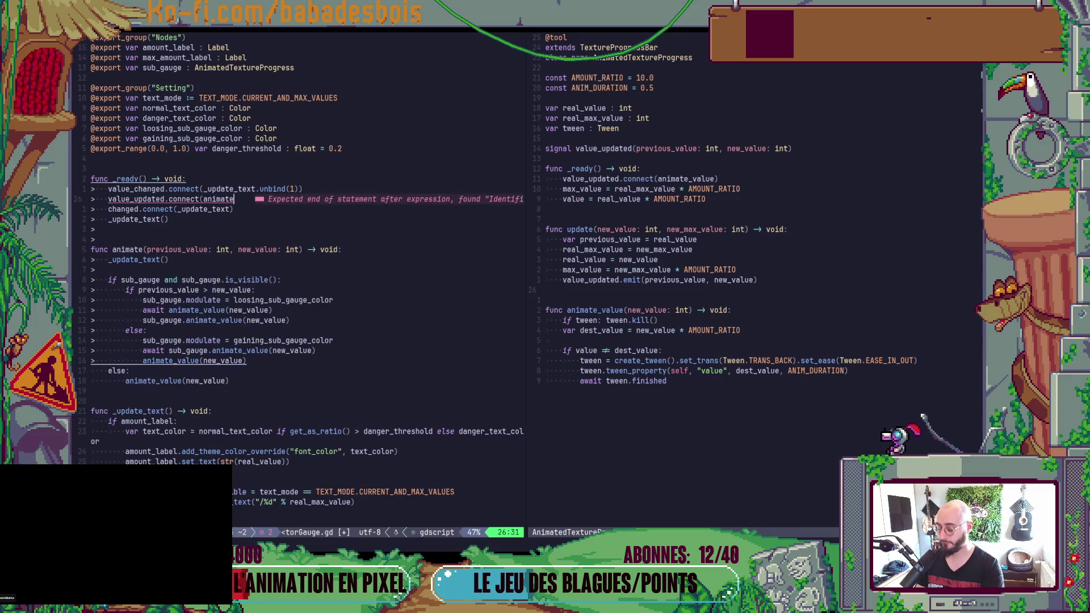
text())
key(Escape)
text(:w)
key(Return)
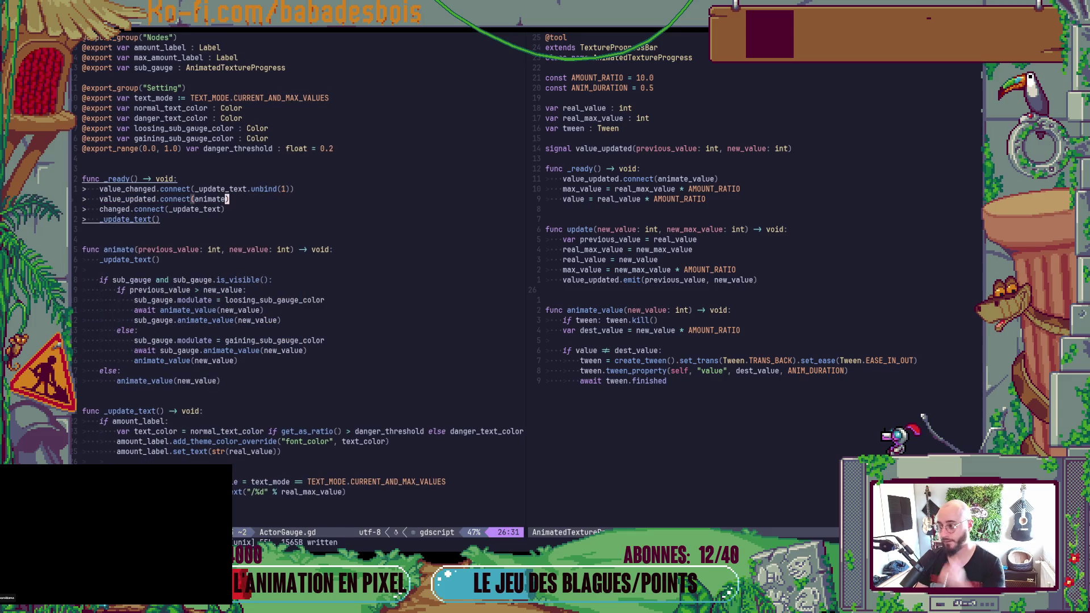
key(alt+Tab)
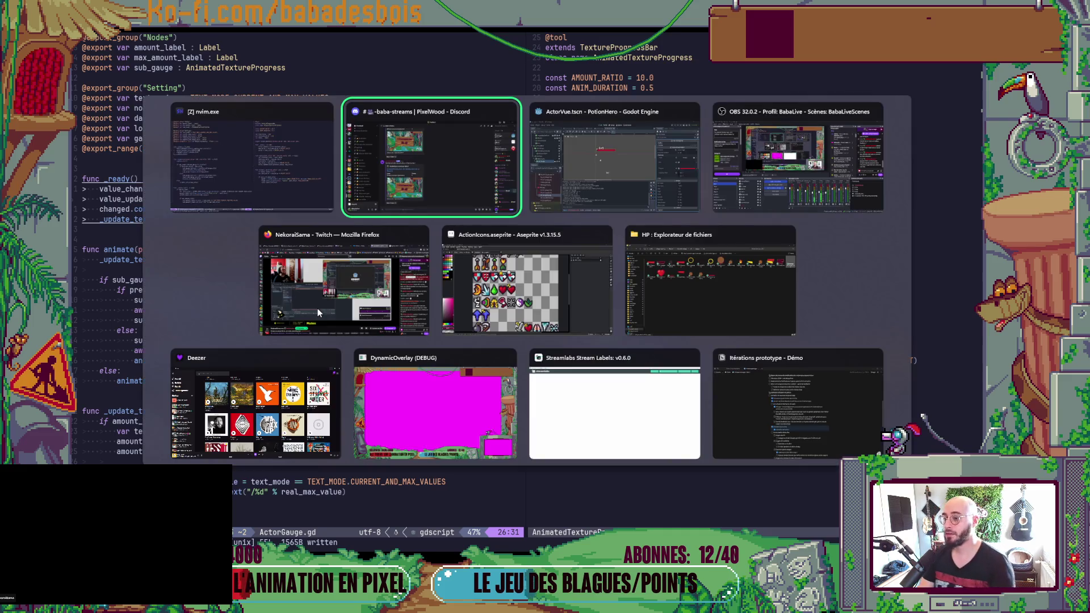
key(F5)
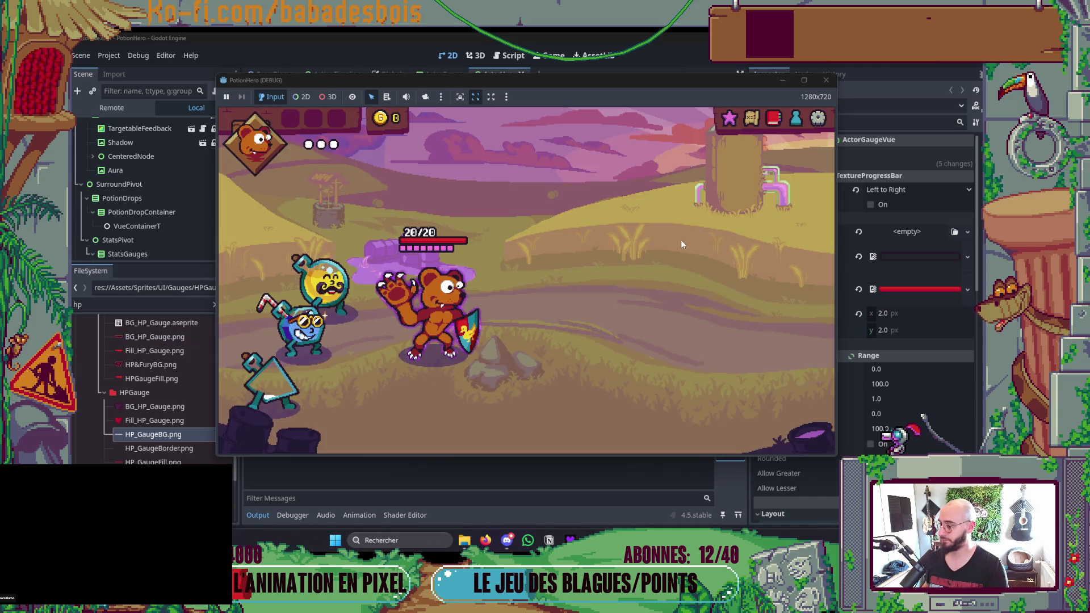
Fight one turn at the first sword node, leaving the bear at 18/20 and scythe enemy at 3/4, then stop the game.
click(751, 118)
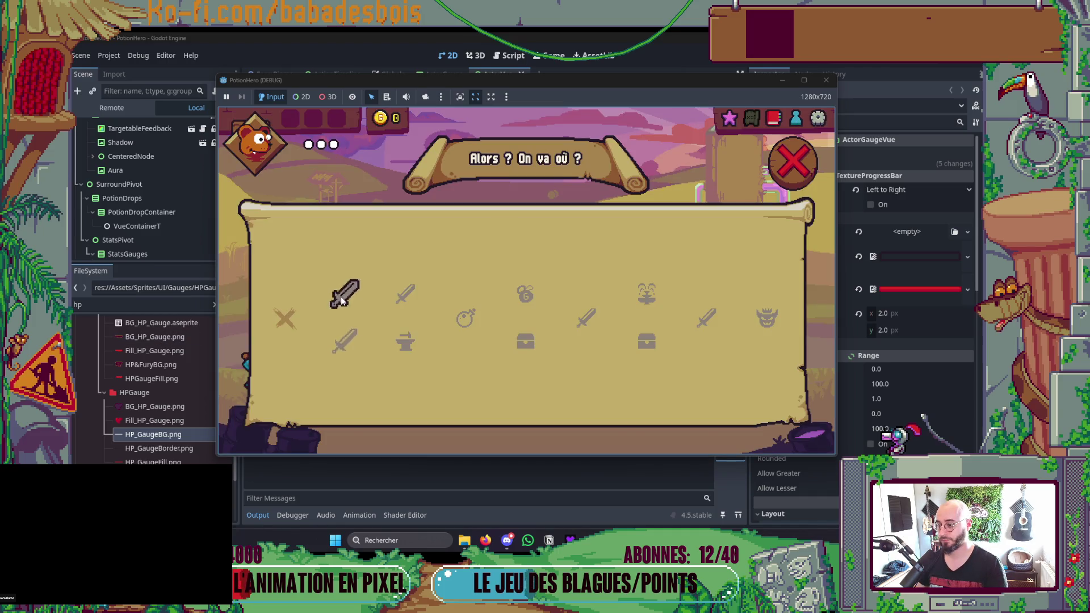
click(344, 294)
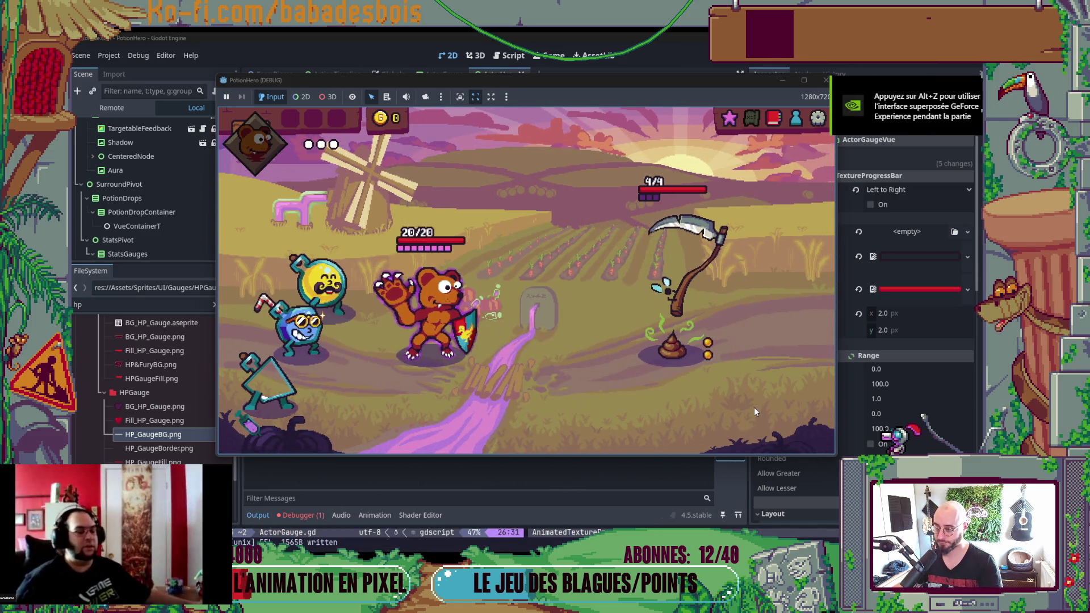
click(818, 420)
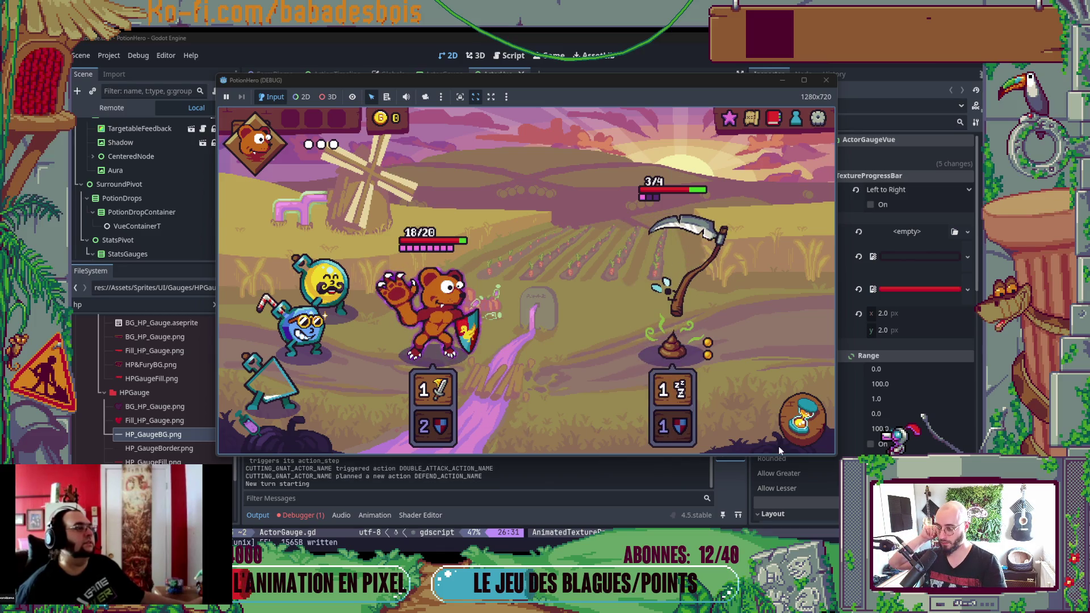
click(826, 80)
Return to the Godot editor and show its Script view.
key(super+Tab)
key(Tab)
key(Tab)
key(alt+Tab)
key(Tab)
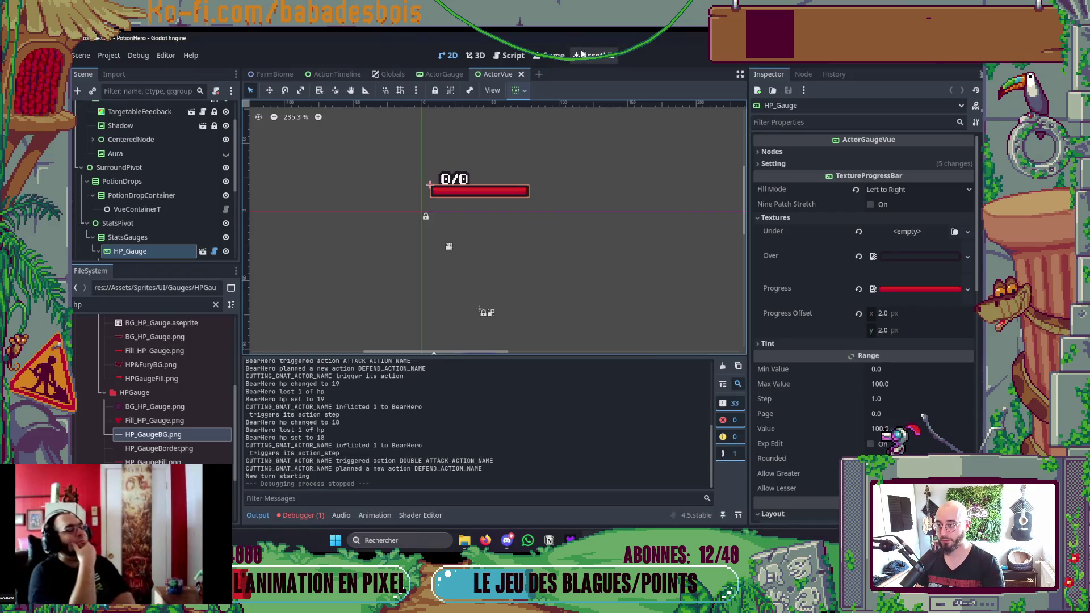
click(509, 55)
Quick-open AnimatedTextureProgress.gd by searching the project scripts for 'Animated'.
key(ctrl+shift+o)
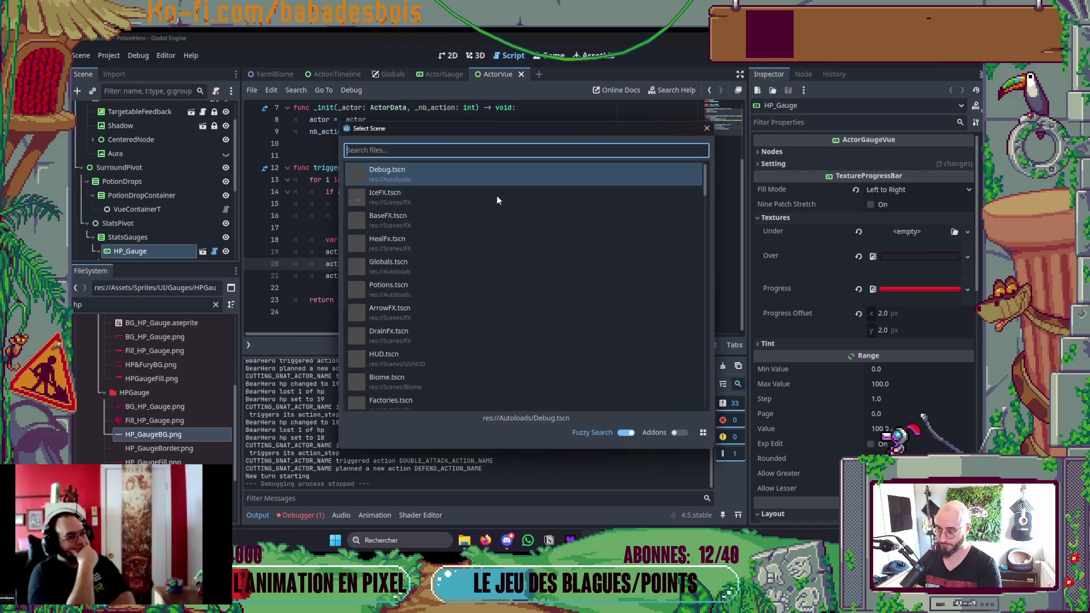
key(Escape)
key(alt+Tab)
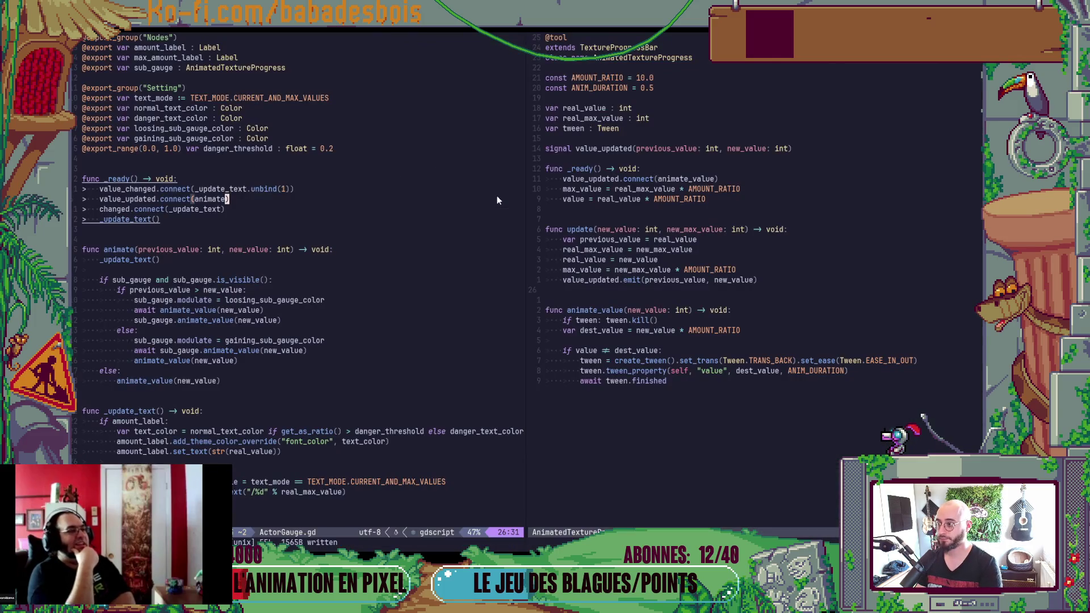
scroll(496, 194, up, 2)
key(alt+Tab)
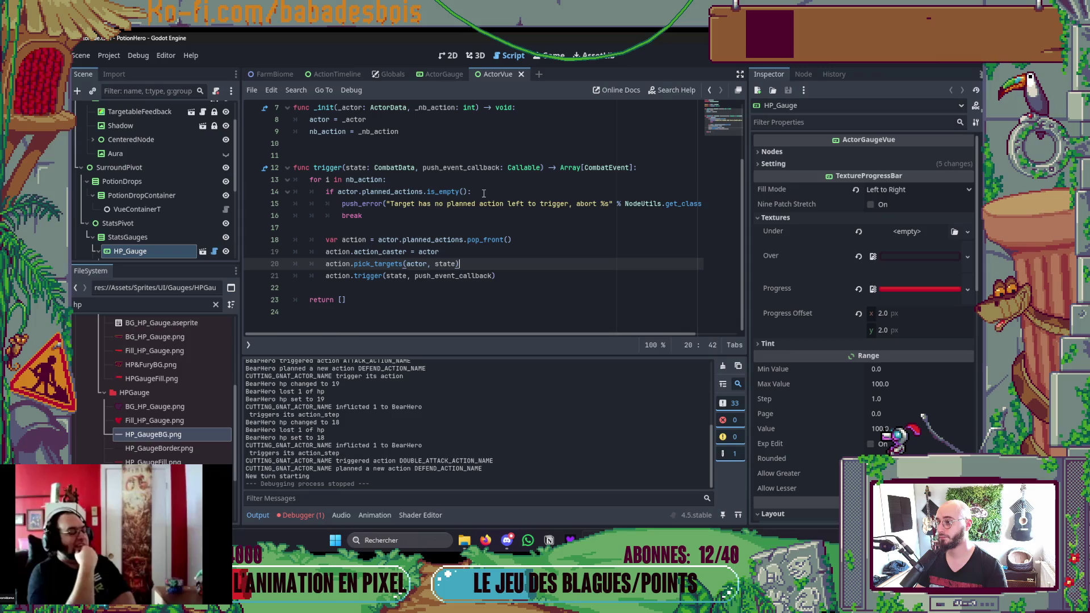
key(ctrl+shift+o)
text(Animated)
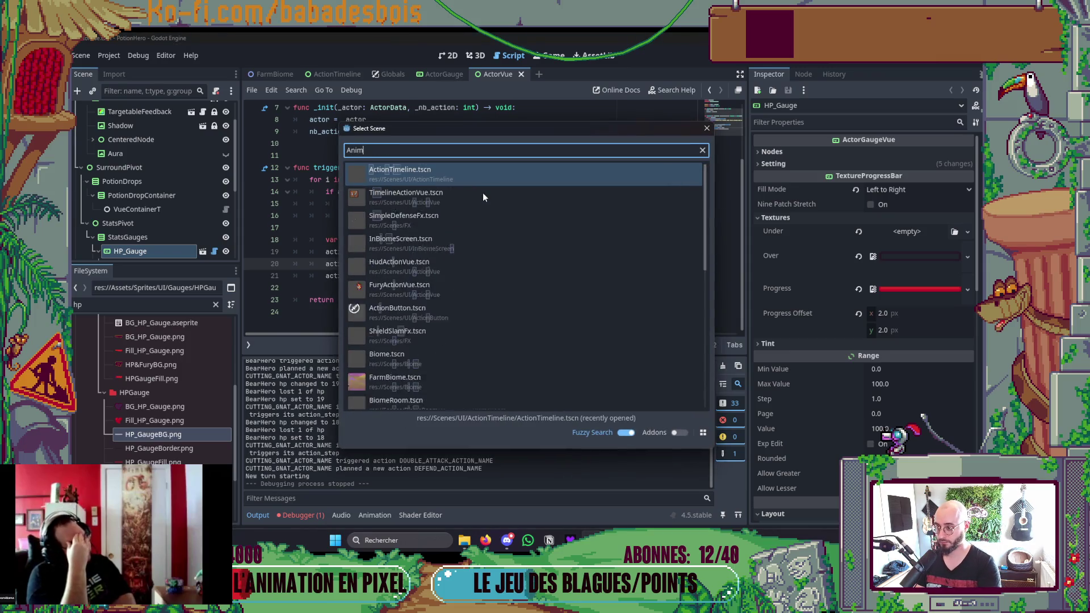
key(Escape)
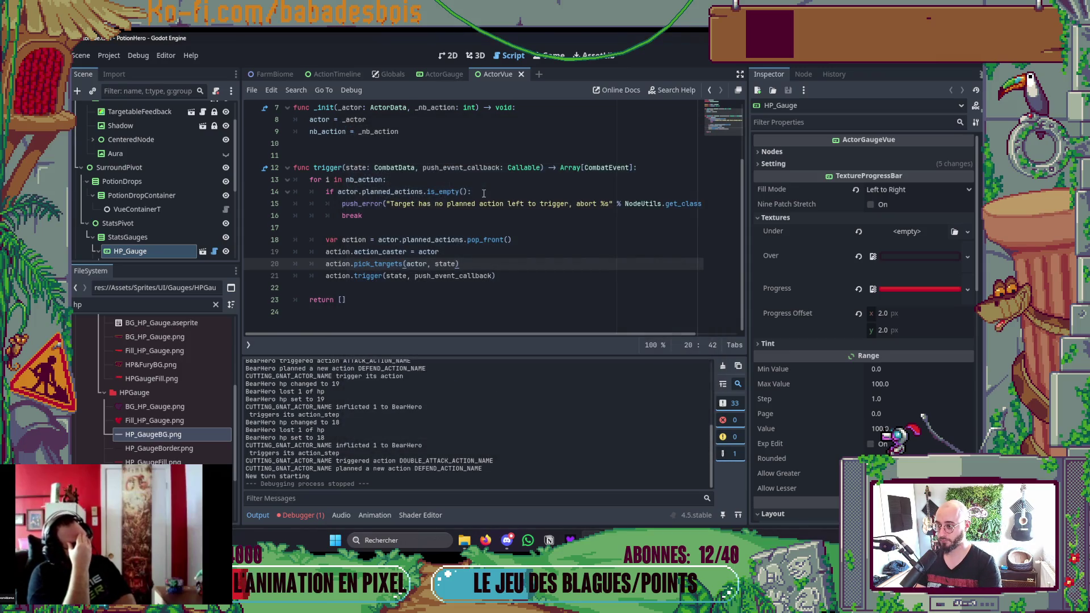
key(ctrl+alt+o)
text(Animated)
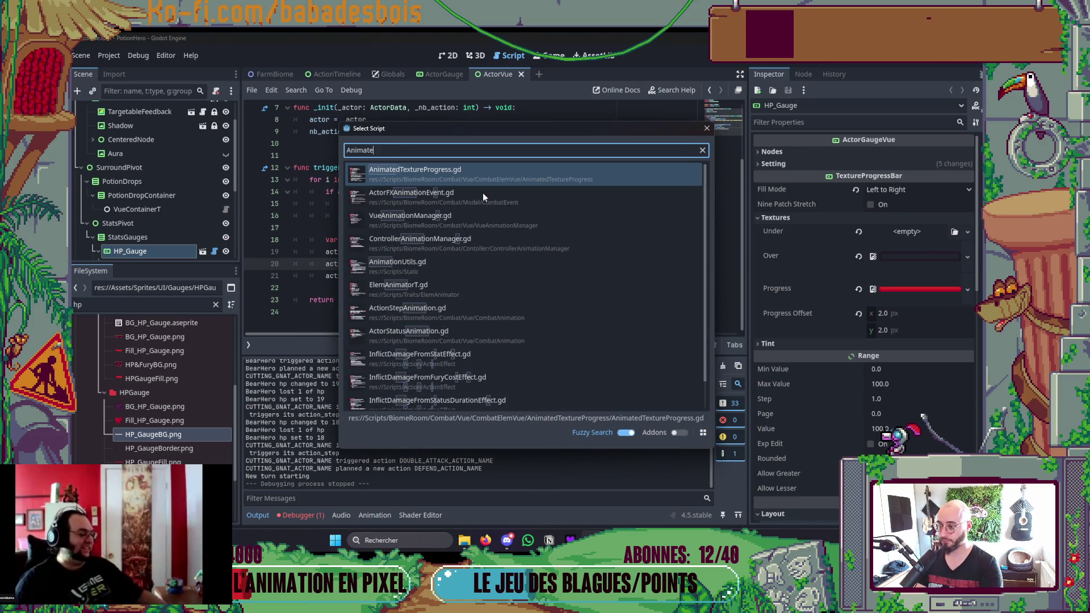
key(Return)
Hide the Output panel and open HP_Gauge's ActorGauge.gd script to review its _ready function.
scroll(482, 192, down, 3)
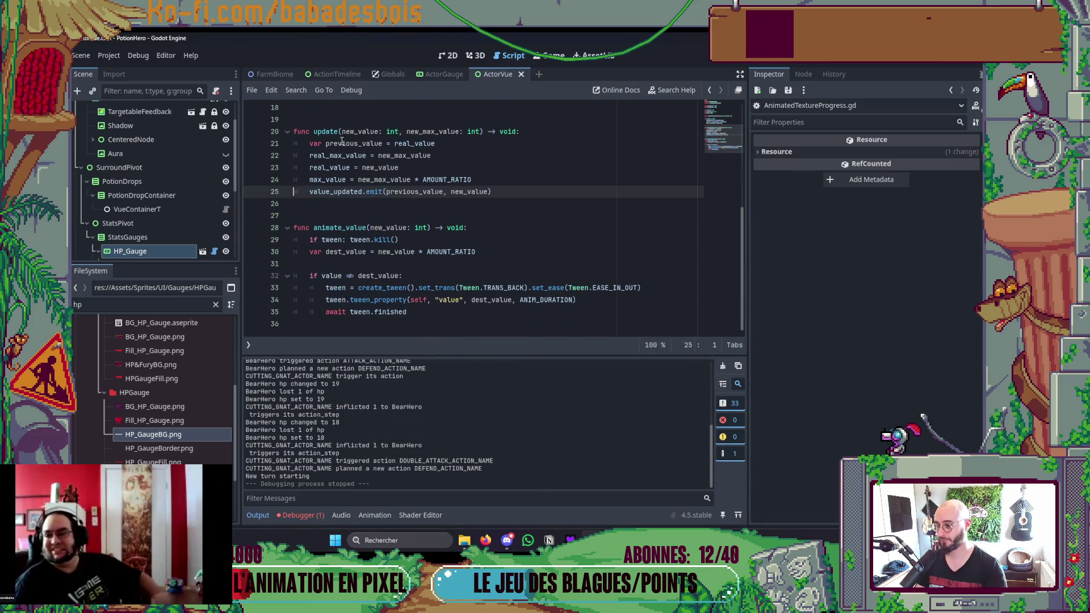
click(258, 514)
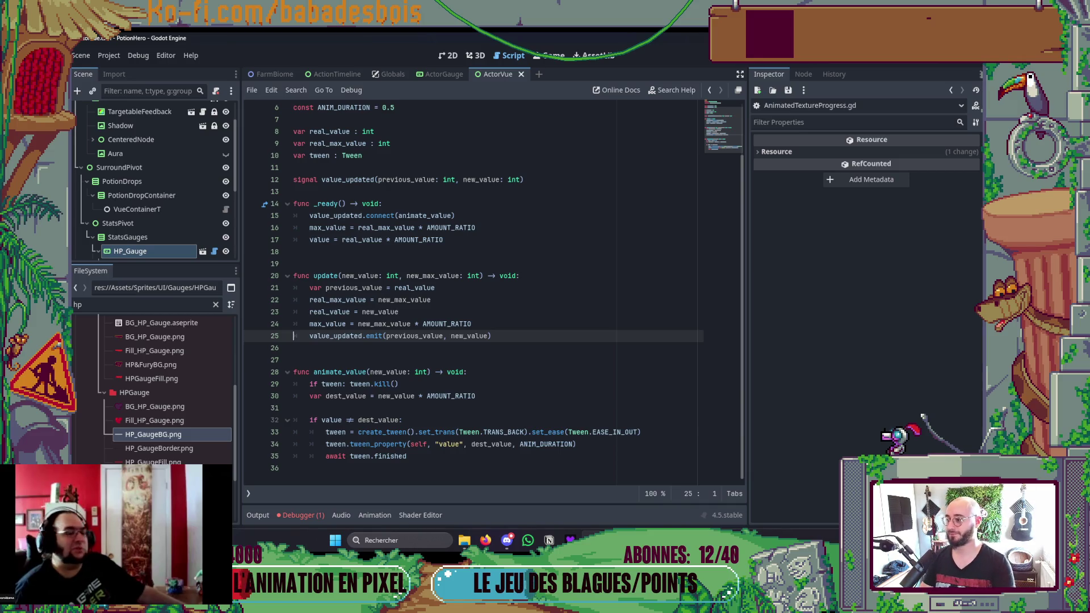
scroll(176, 214, down, 5)
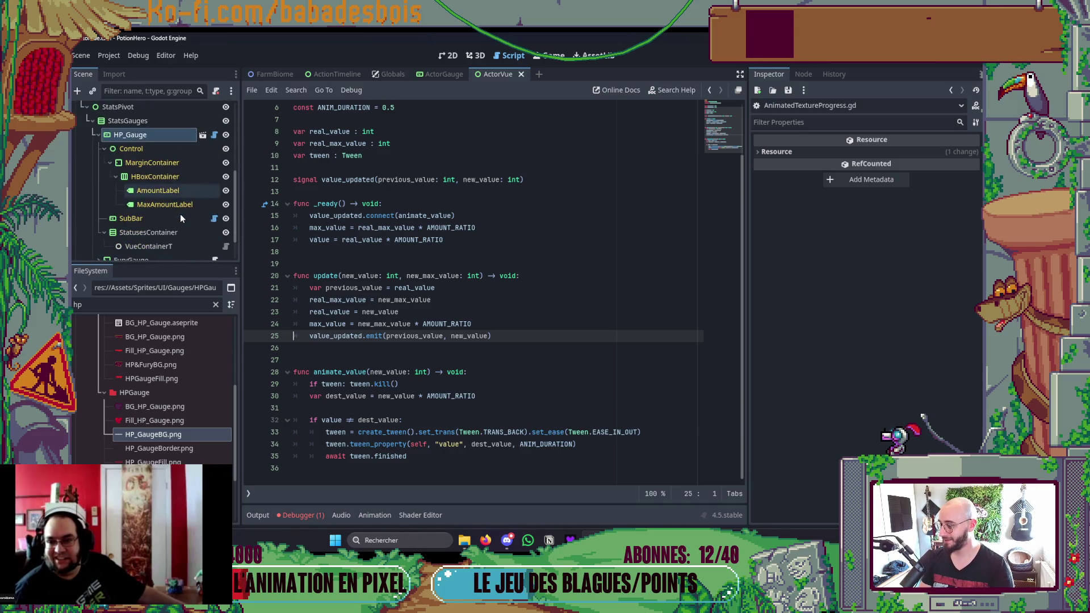
scroll(188, 198, up, 2)
click(214, 173)
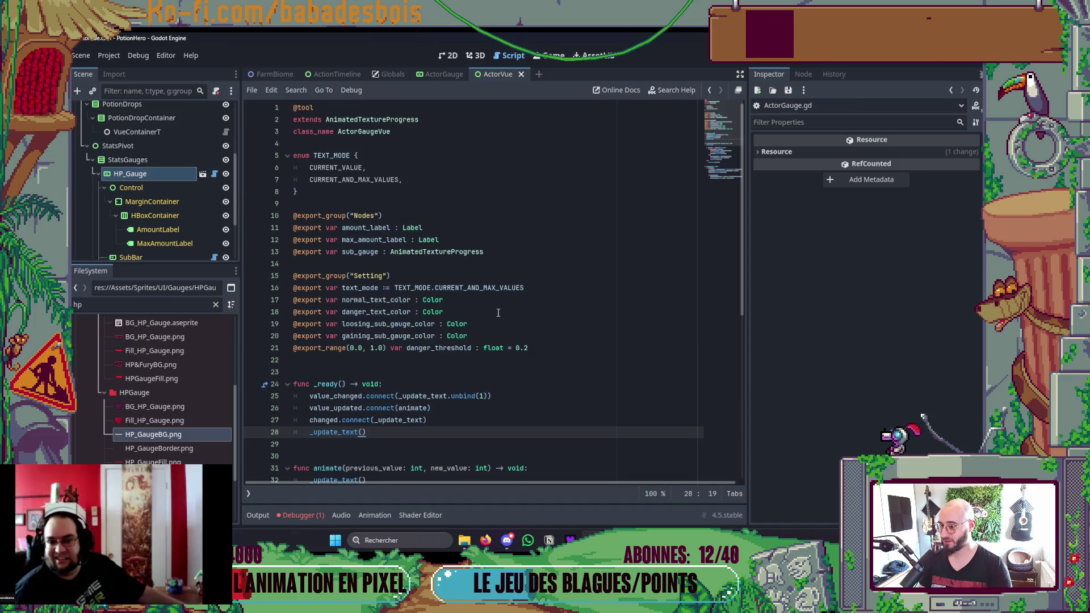
scroll(498, 313, down, 8)
key(alt+Tab)
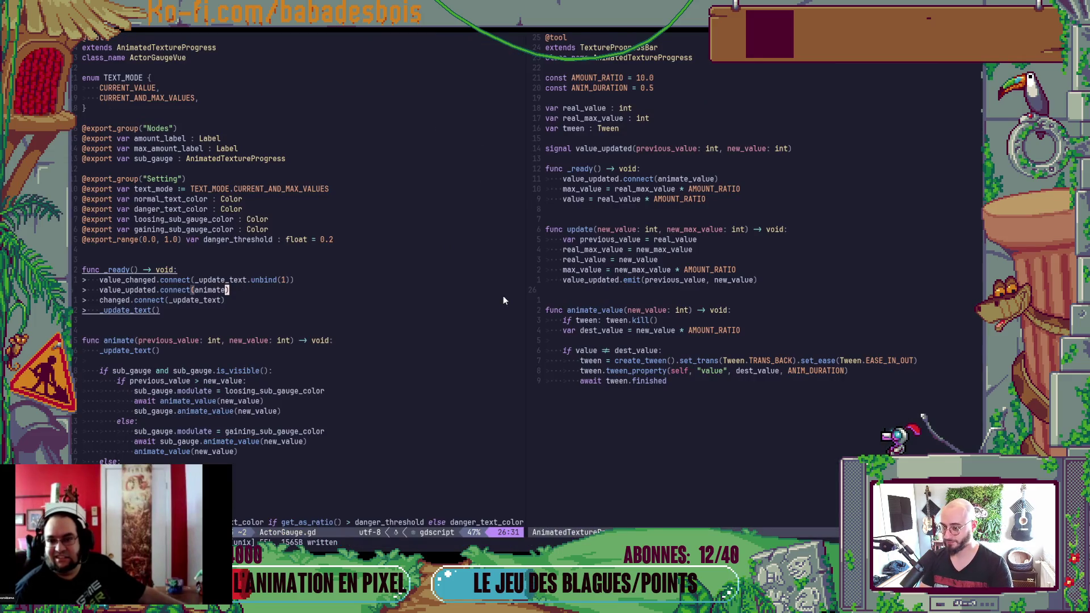
scroll(503, 295, down, 3)
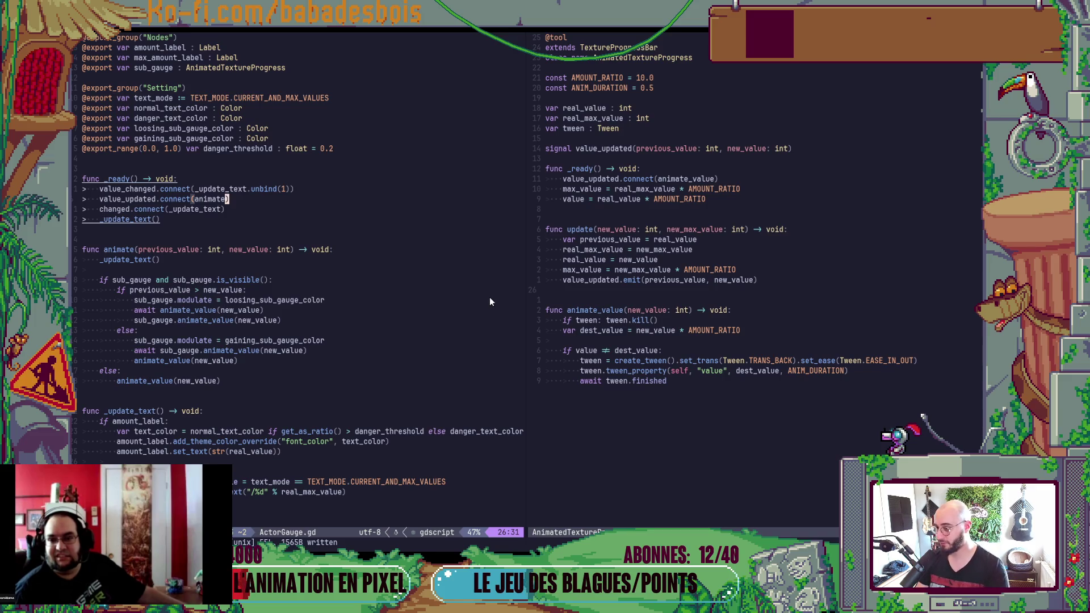
key(alt+Tab)
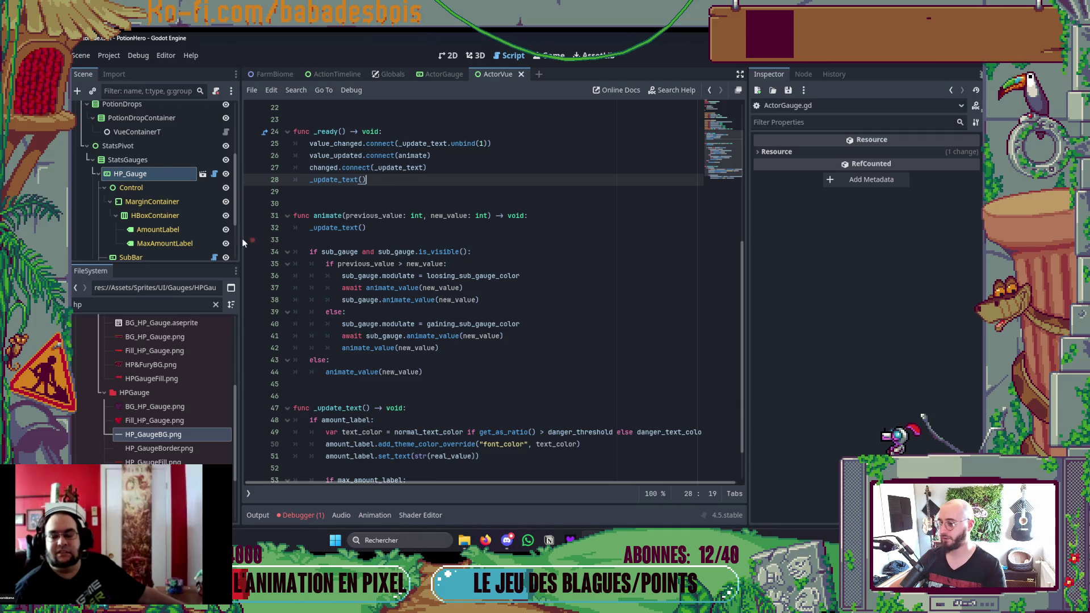
Run the game again, continue past the breaks, and remove the line 32 breakpoint.
key(F5)
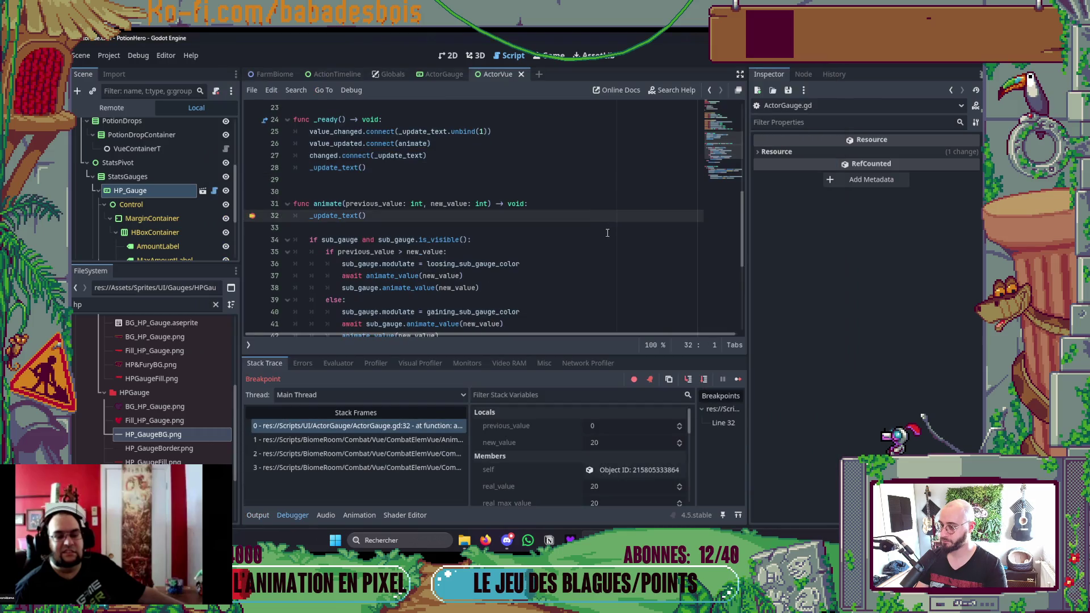
click(738, 379)
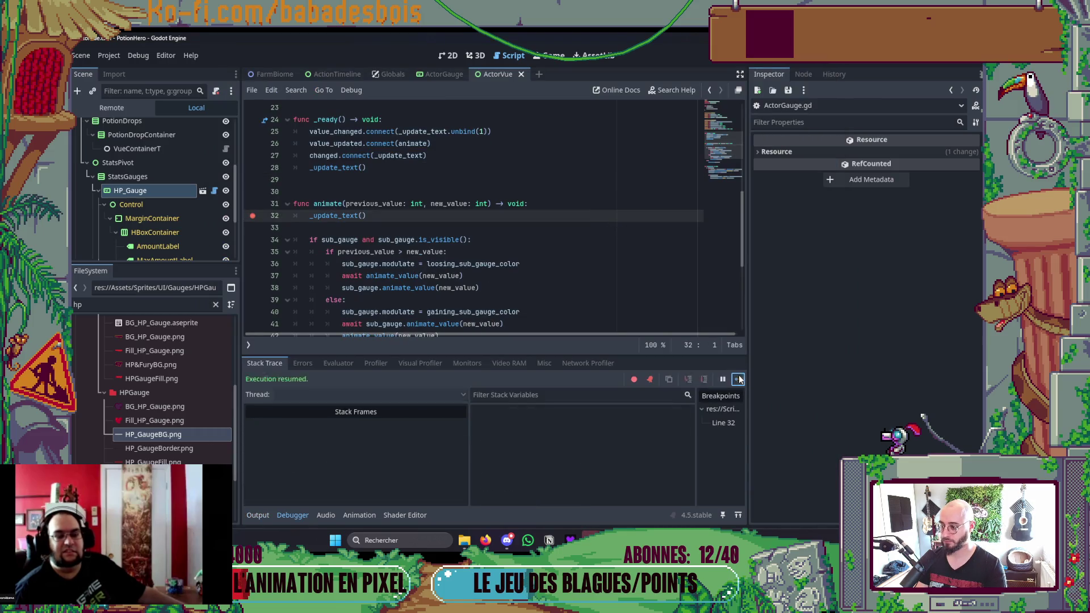
click(738, 379)
click(252, 216)
scroll(255, 221, down, 1)
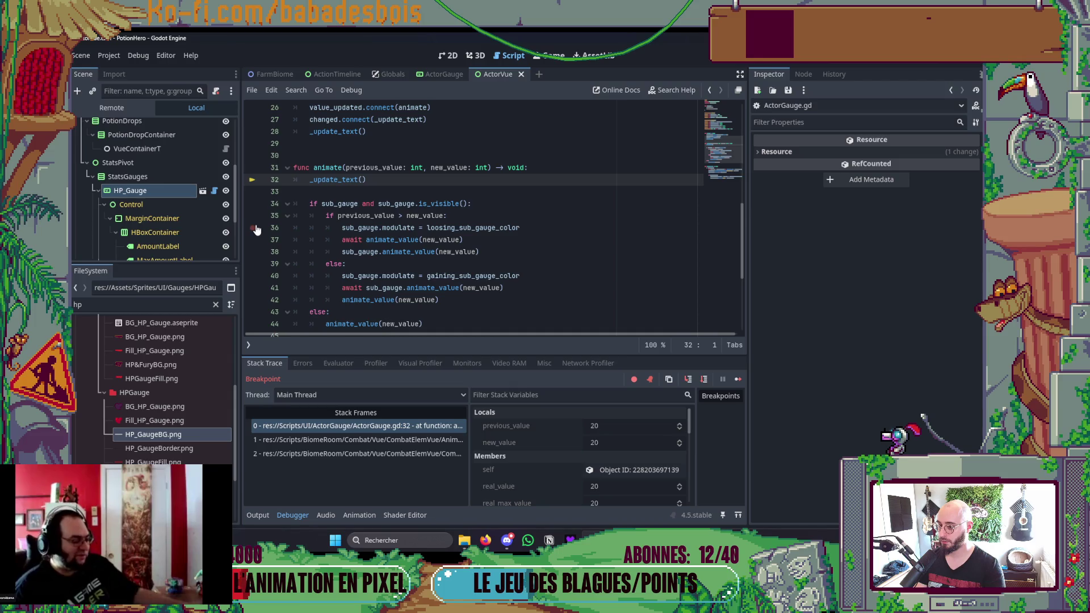
Break on line 40, then resume and start a fight from the first sword node.
click(252, 276)
click(737, 379)
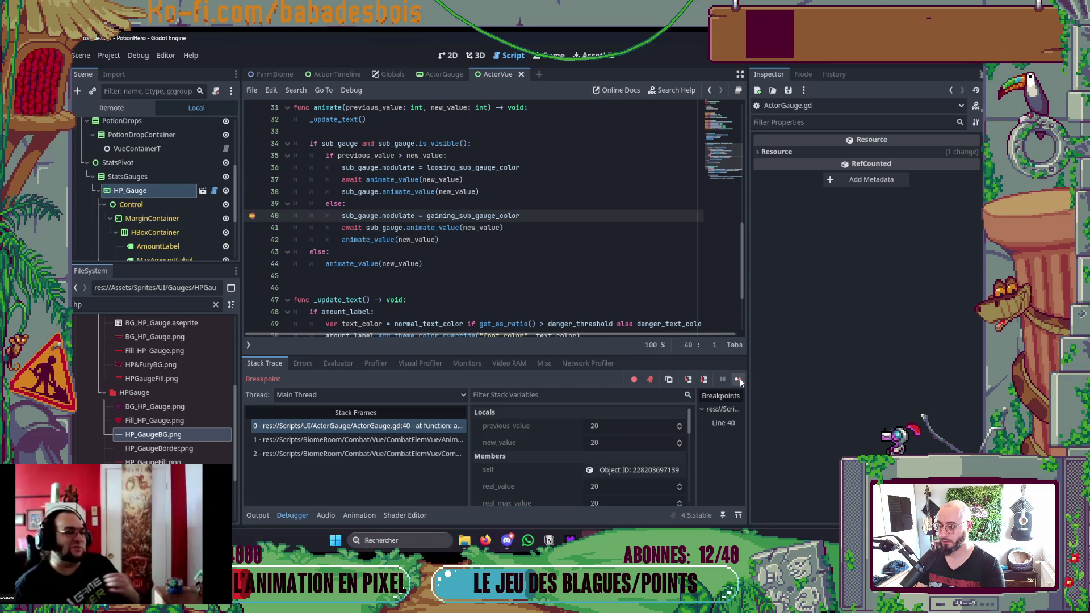
click(254, 216)
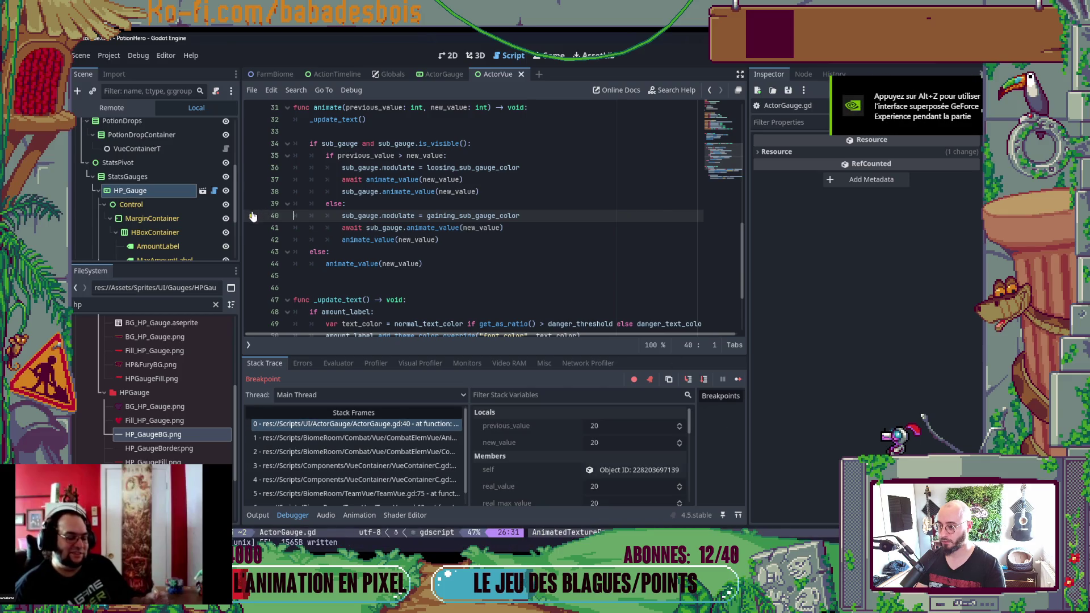
click(737, 379)
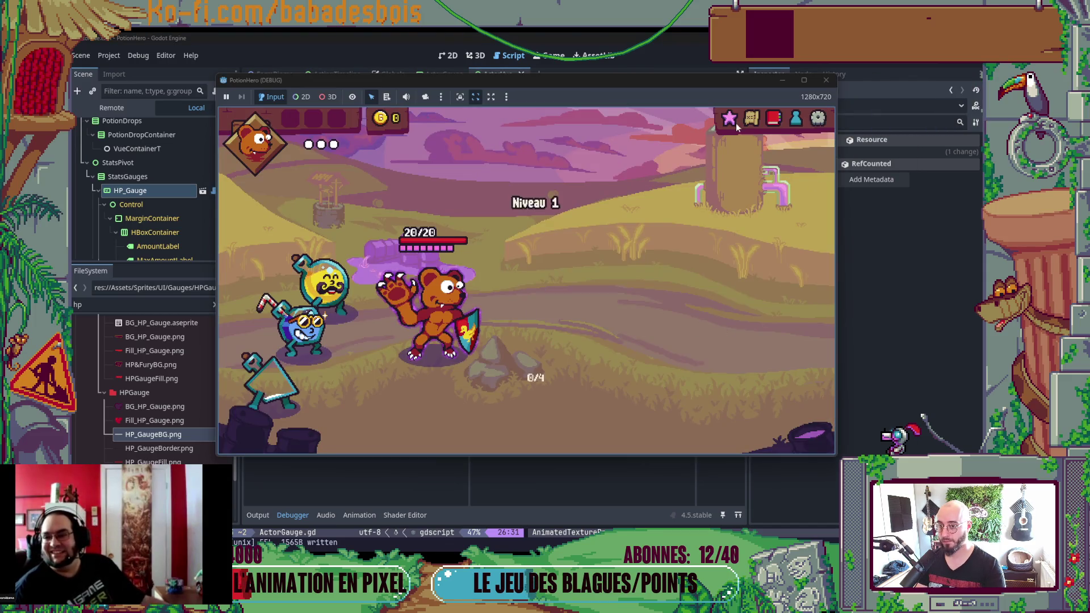
click(750, 119)
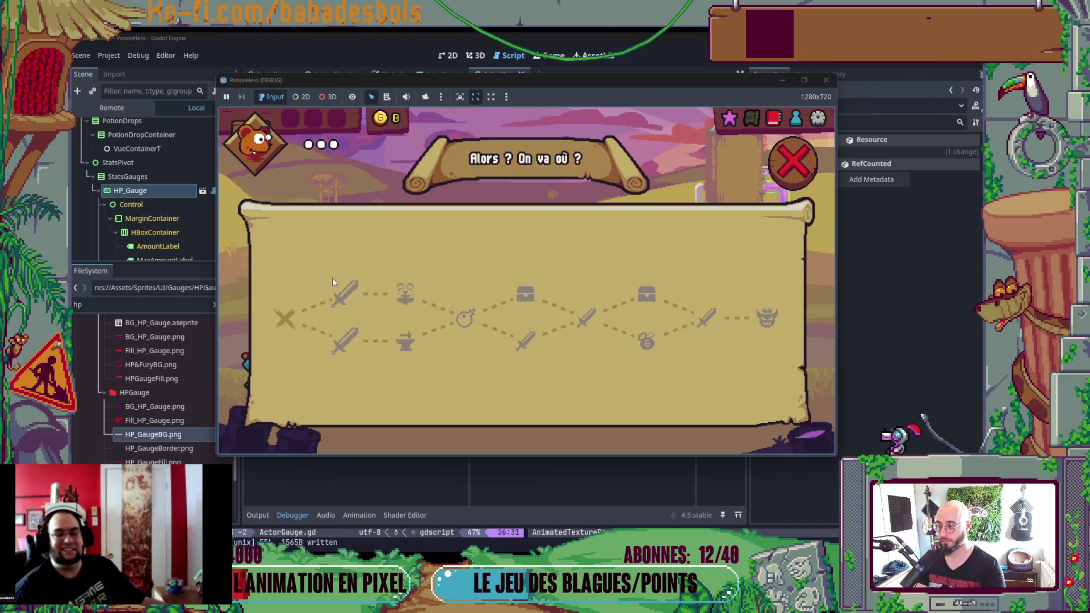
click(336, 282)
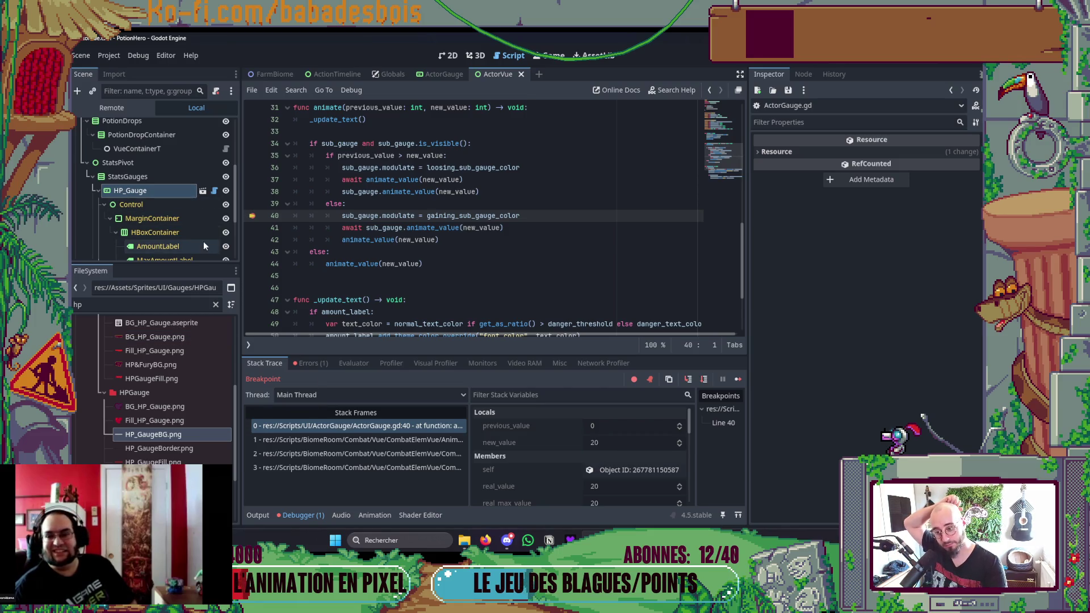
click(252, 216)
click(737, 379)
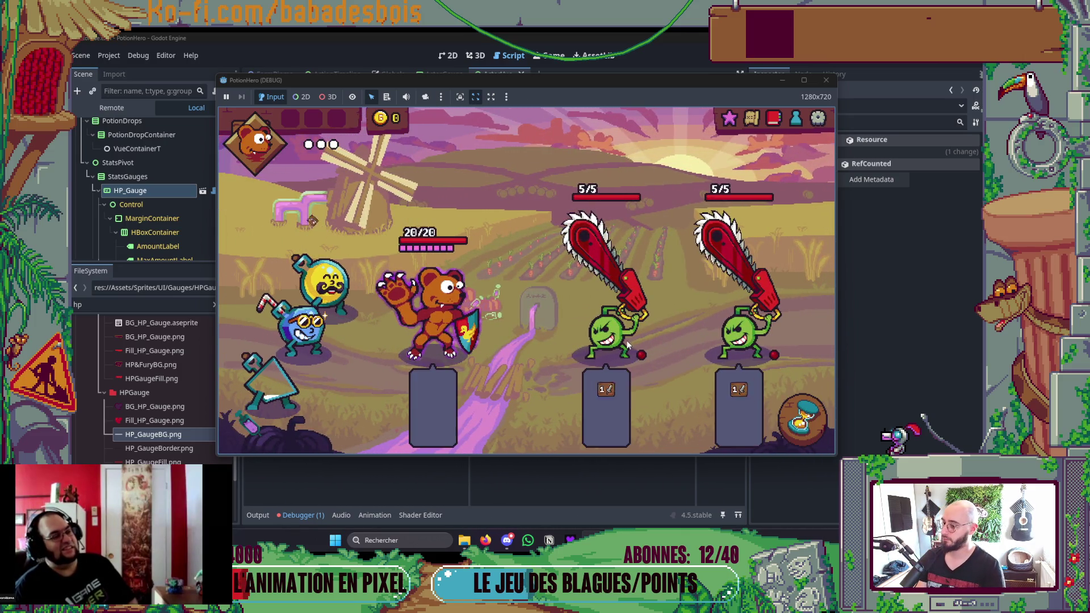
Re-set the line 40 breakpoint, catch animate with previous_value and new_value both 20, then remove it.
key(alt+Tab)
click(253, 216)
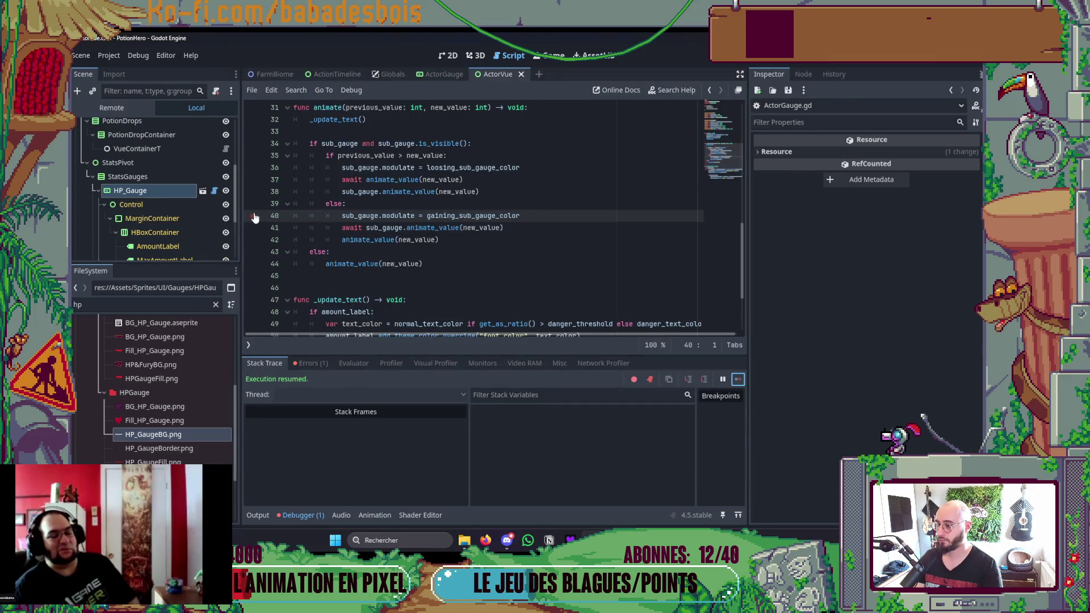
key(alt+Tab)
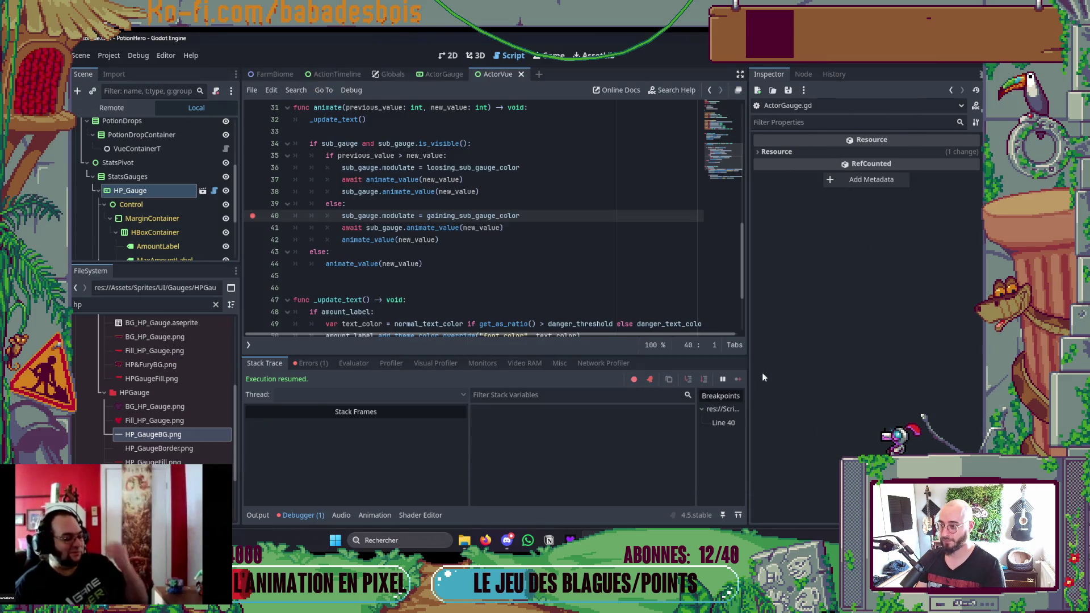
key(alt+Tab)
click(801, 416)
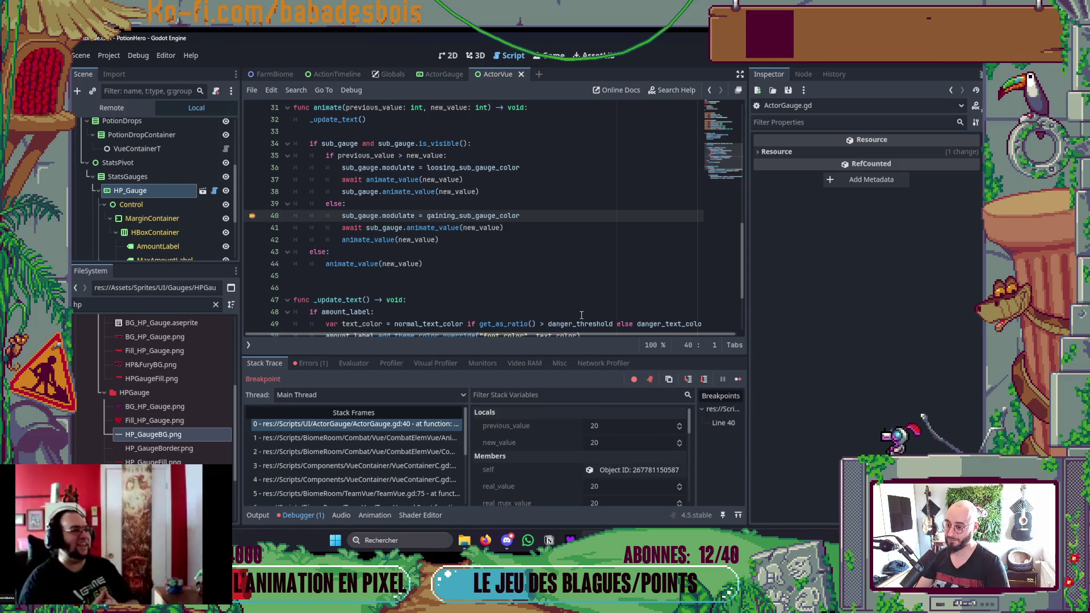
click(252, 215)
scroll(477, 164, up, 2)
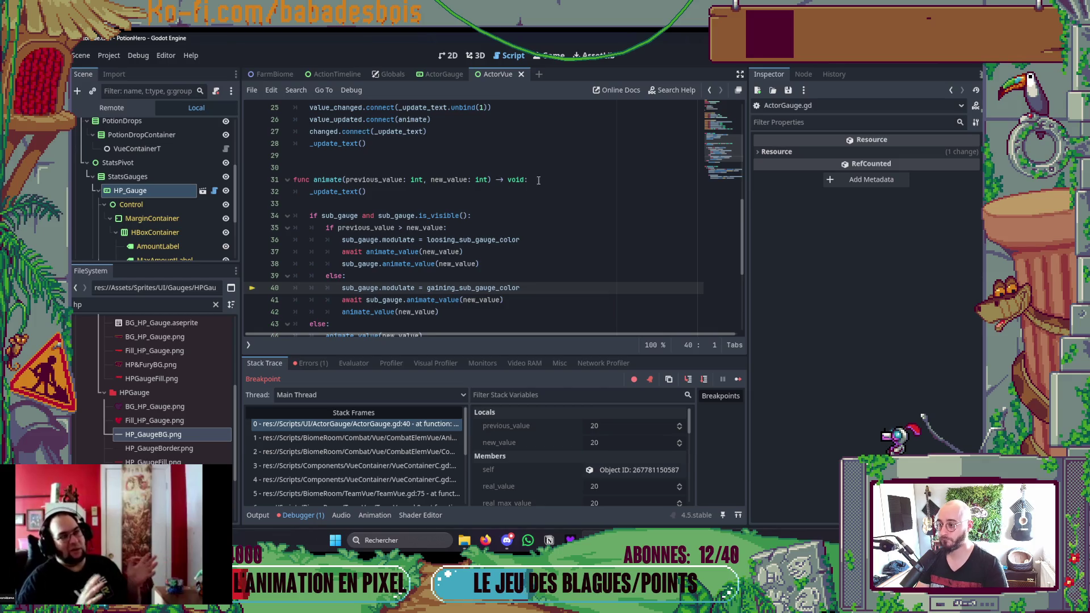
Add 'if previous_value == new_value: return' at the top of animate and save ActorGauge.gd.
scroll(539, 183, up, 2)
click(569, 249)
key(Return)
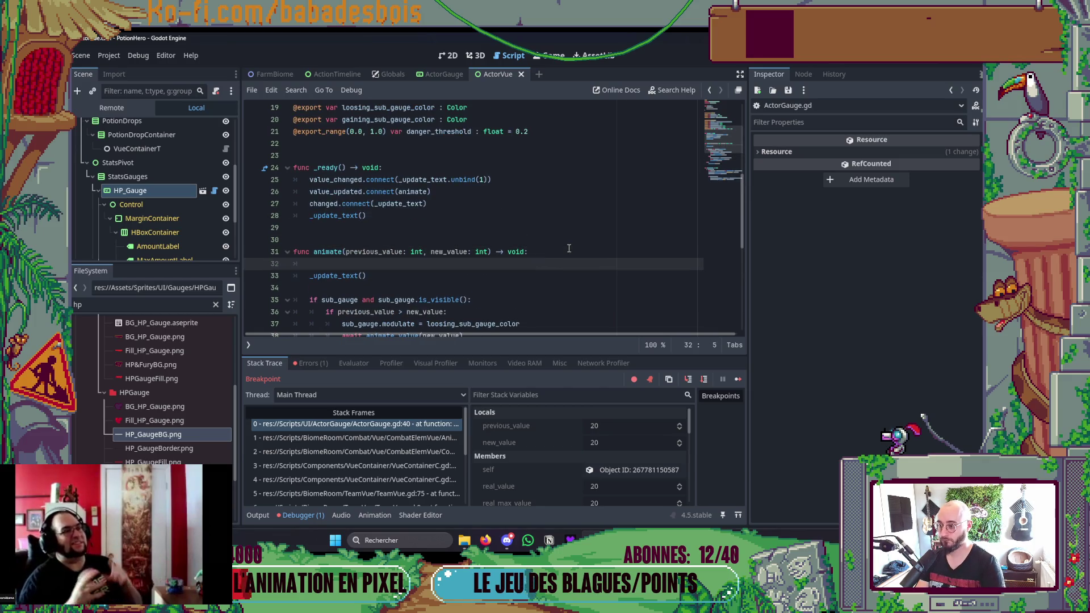
text(previous_value == )
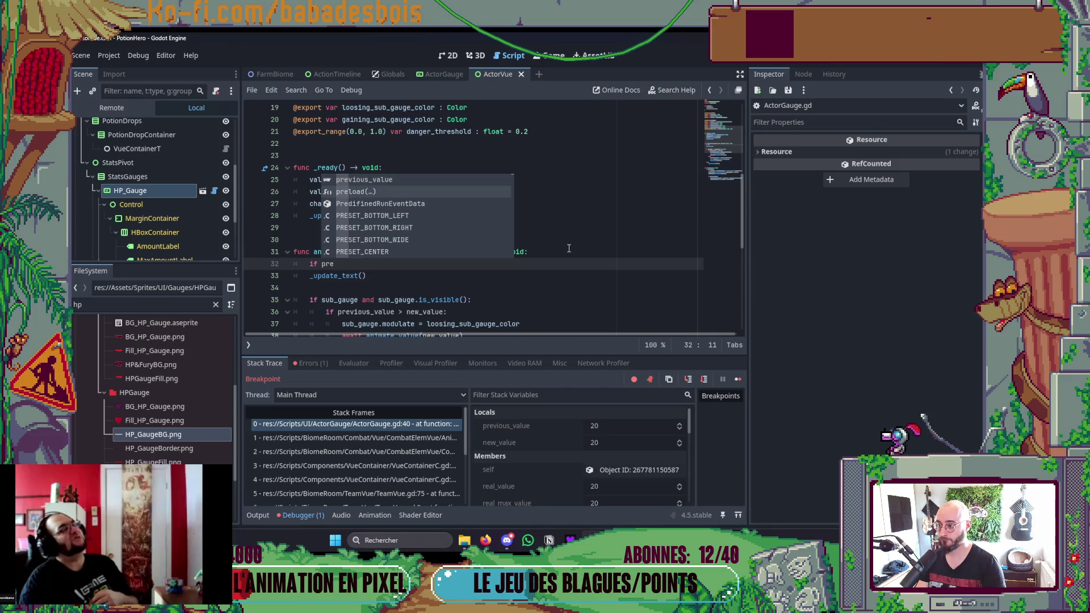
text(new_value:)
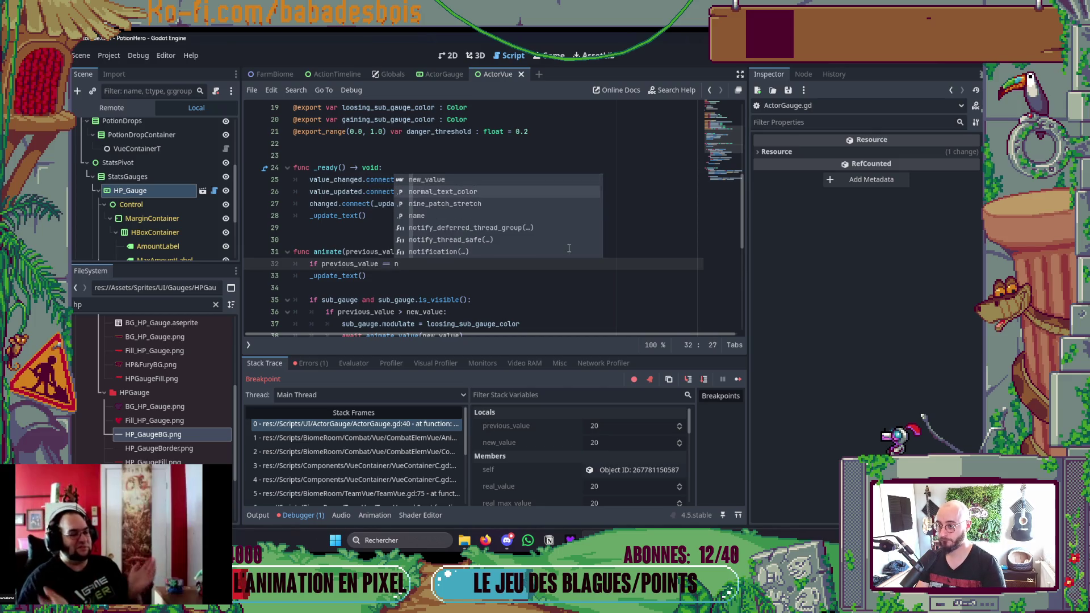
key(BackSpace)
key(BackSpace)
text(return)
key(ctrl+s)
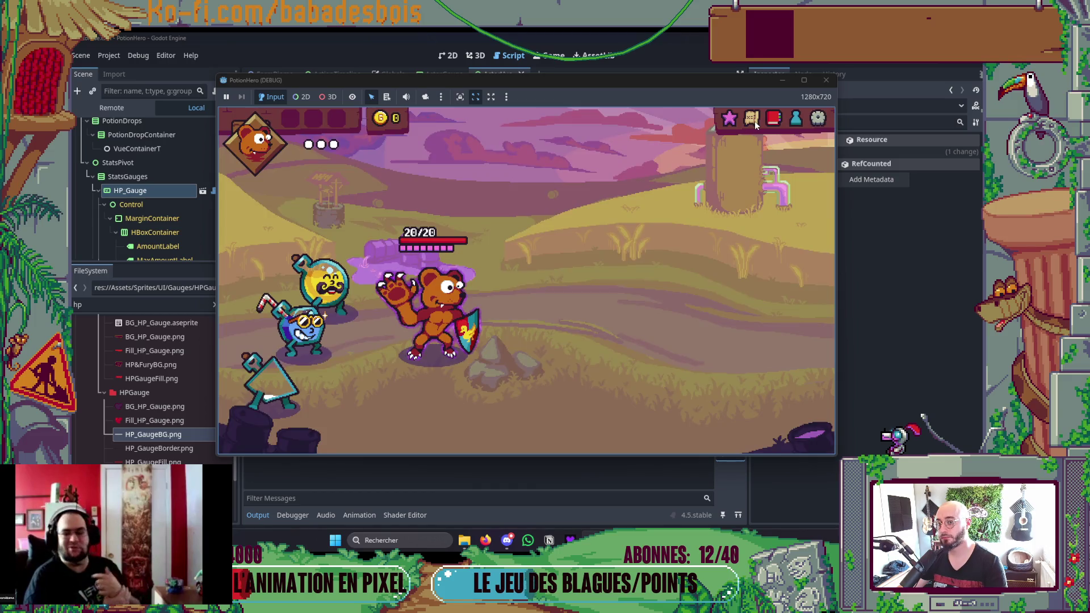
Enter a sword-node fight, attack the scythe enemy down to 3/4 HP, then stop the game.
click(753, 120)
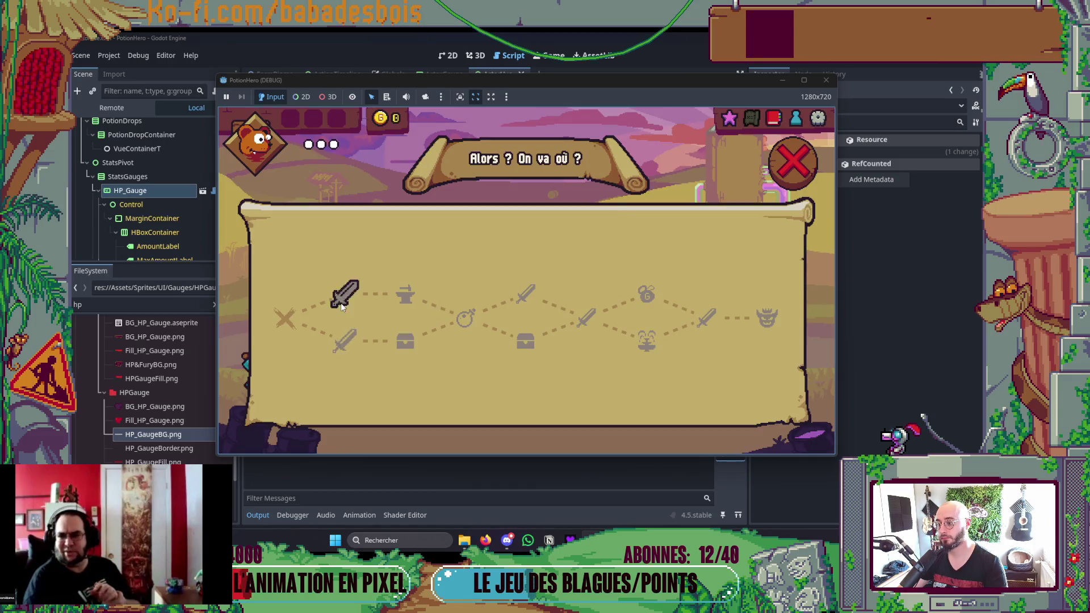
click(341, 302)
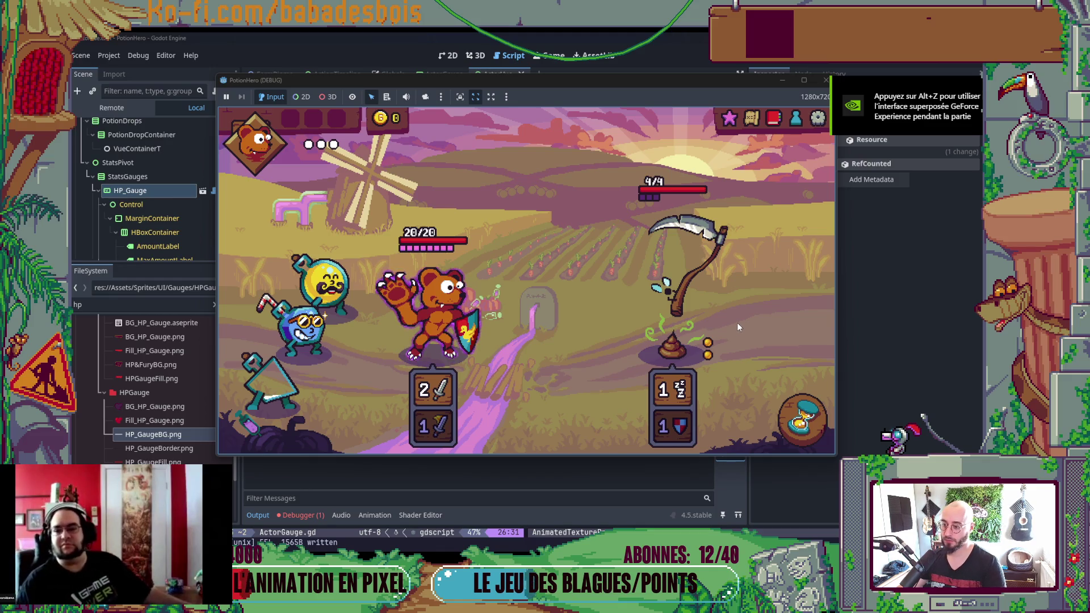
mouse_move(670, 322)
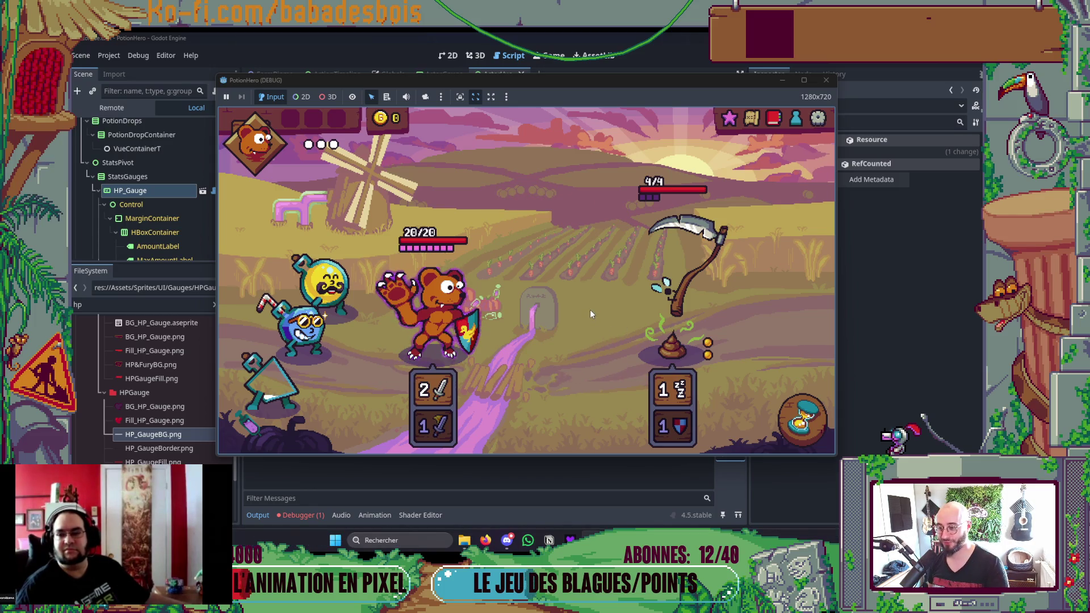
click(798, 420)
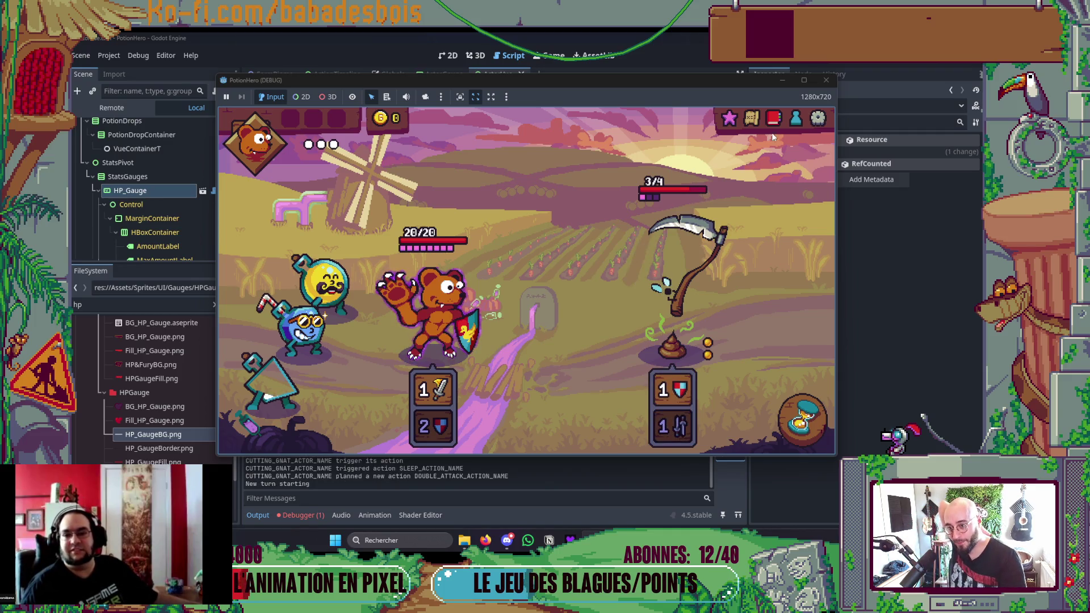
click(826, 80)
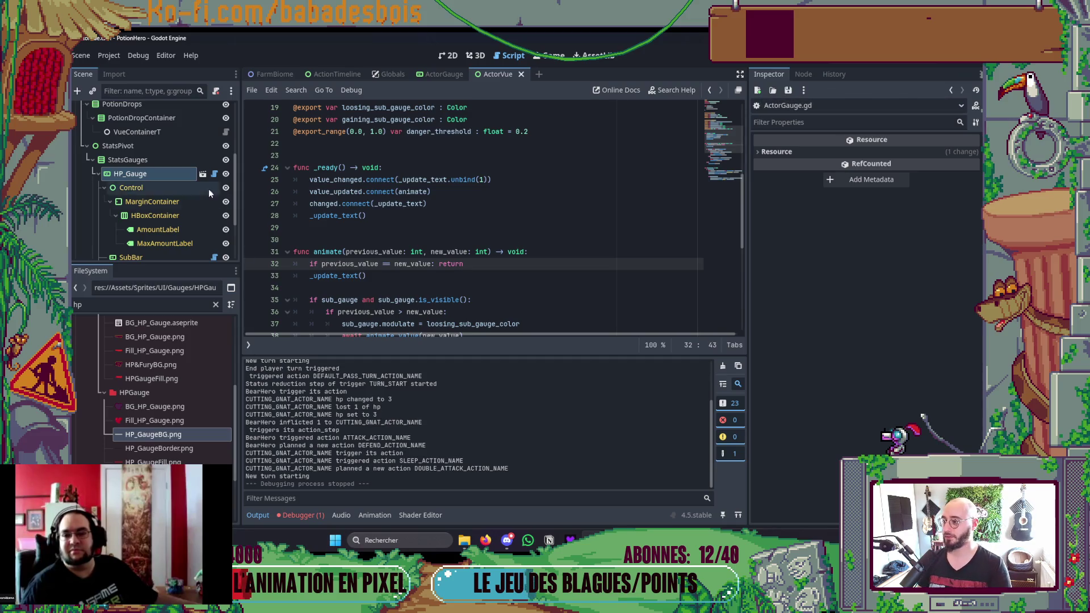
On HP_Gauge's Setting properties, lower the value of Loosing Sub Gauge Color to darken it.
click(182, 172)
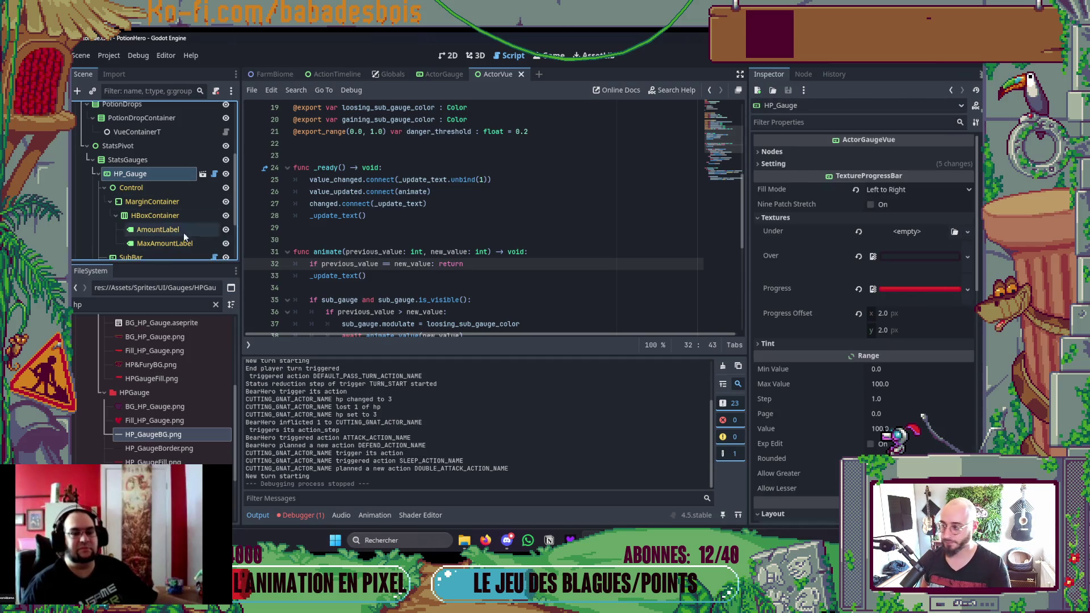
scroll(170, 221, down, 3)
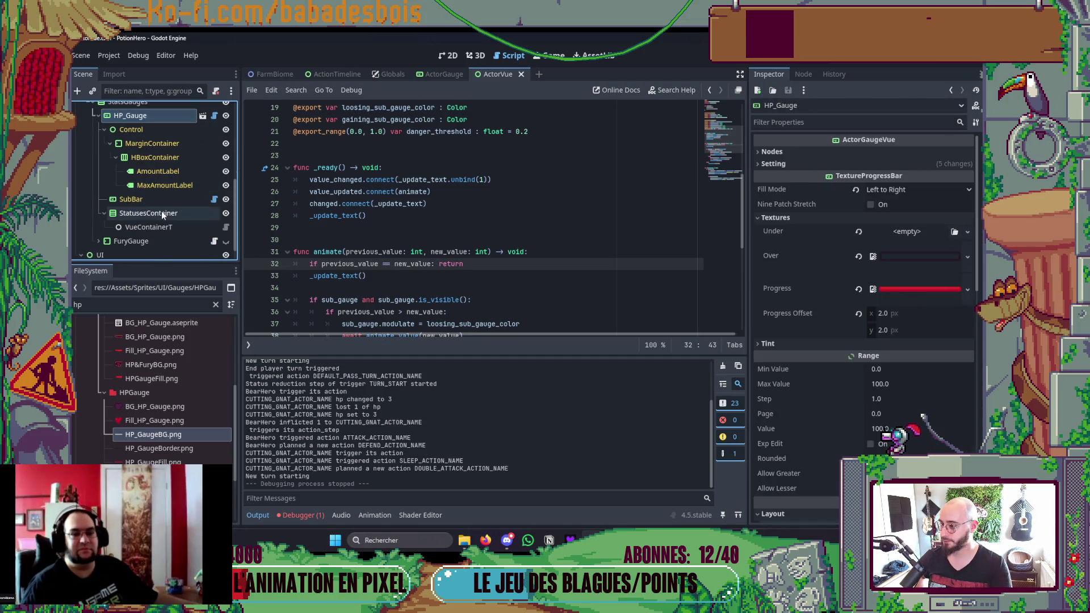
click(783, 165)
click(894, 223)
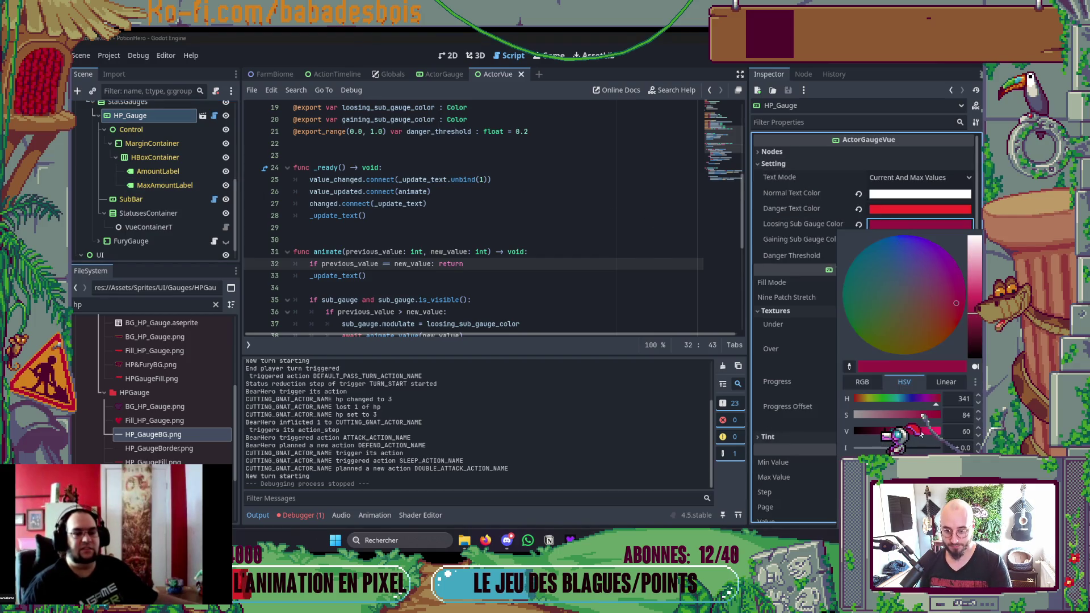
drag(905, 431, 899, 431)
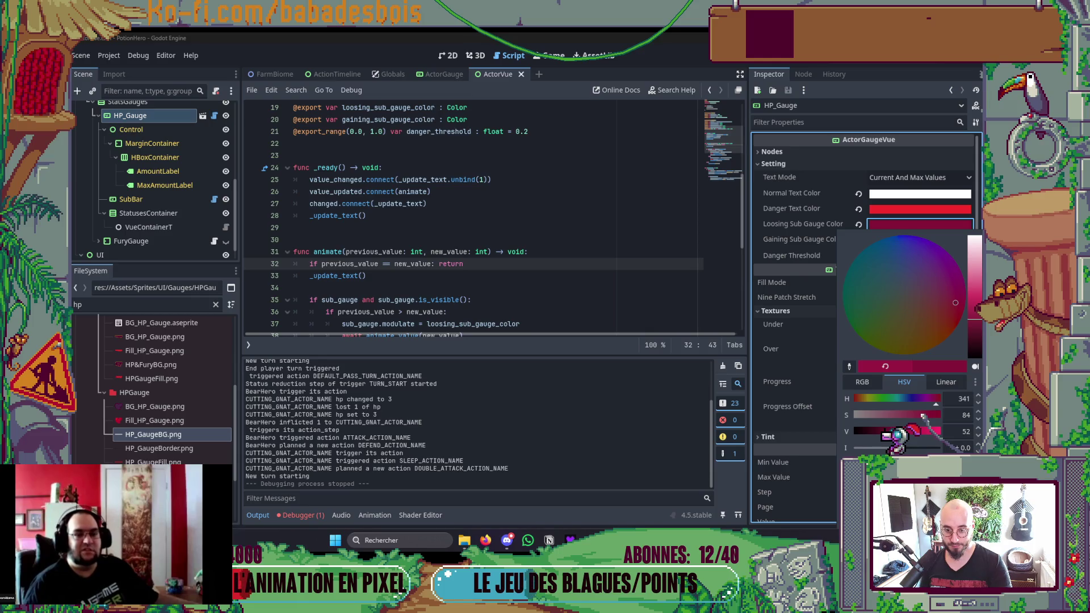
triple_click(537, 264)
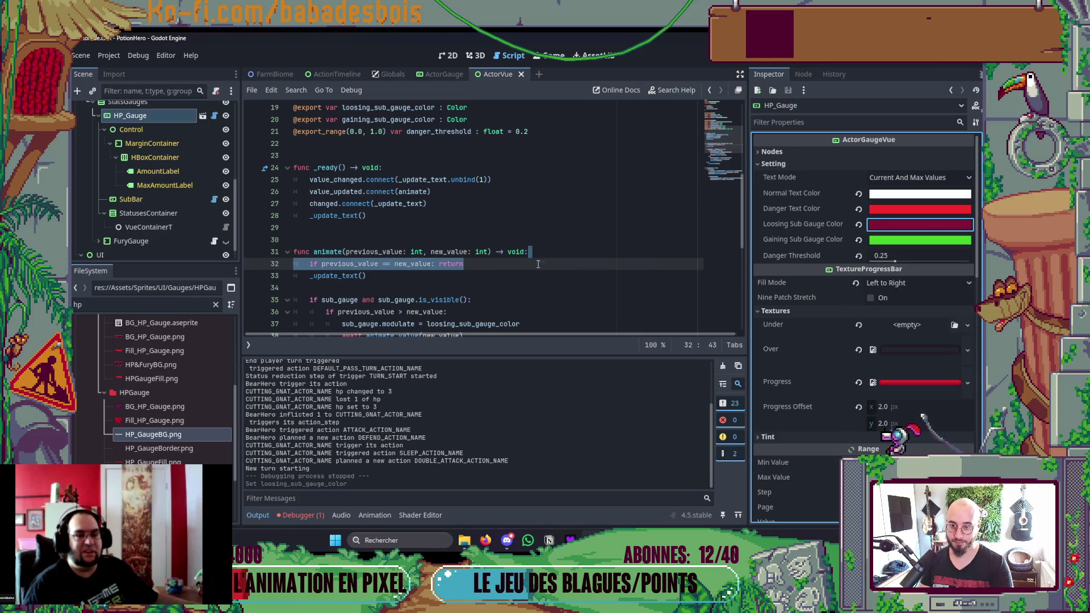
Raise the losing colour's saturation to H 341, S 84, V 50 and launch the game.
scroll(539, 254, down, 2)
click(541, 251)
scroll(545, 248, down, 3)
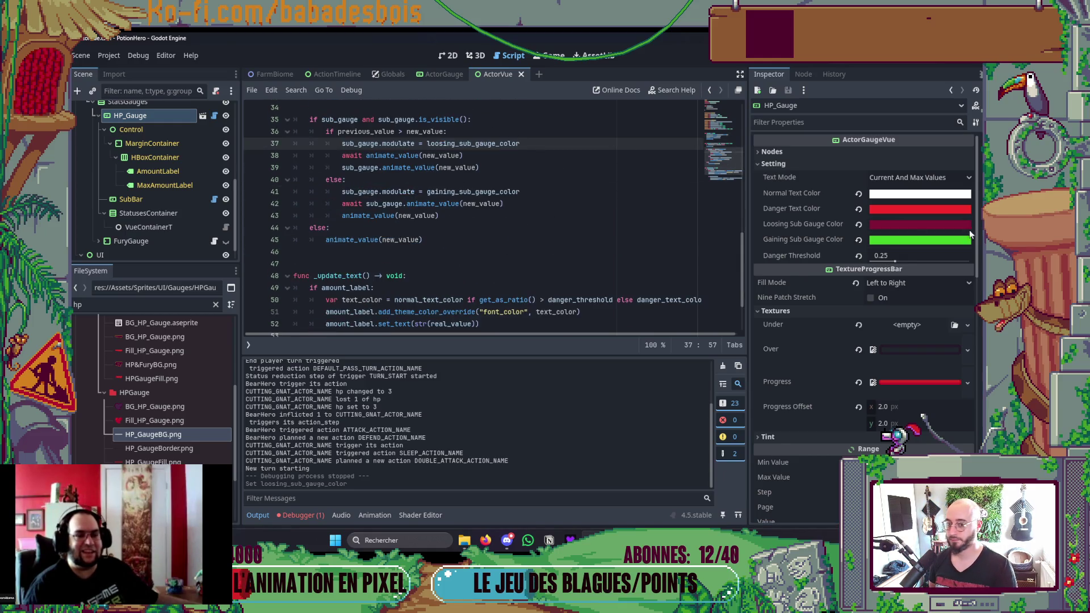
click(937, 224)
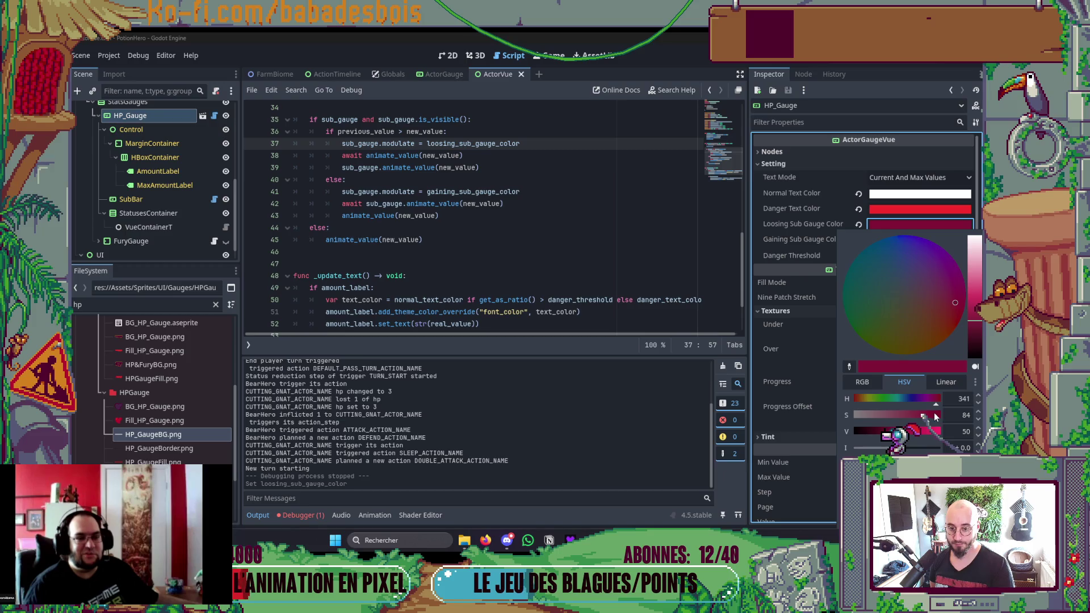
drag(934, 414, 973, 417)
shift+click(651, 196)
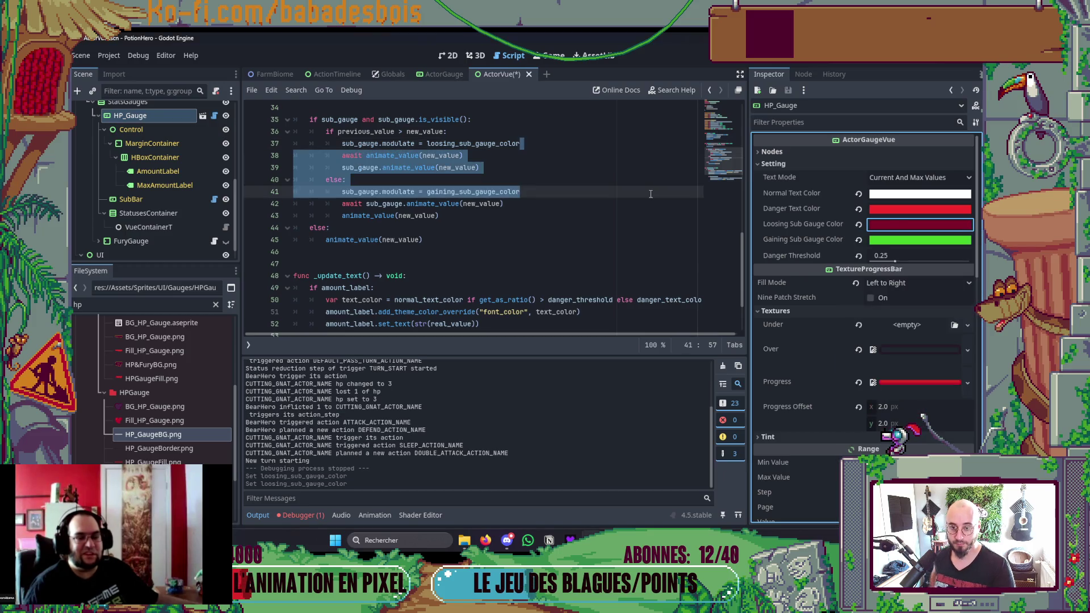
key(F5)
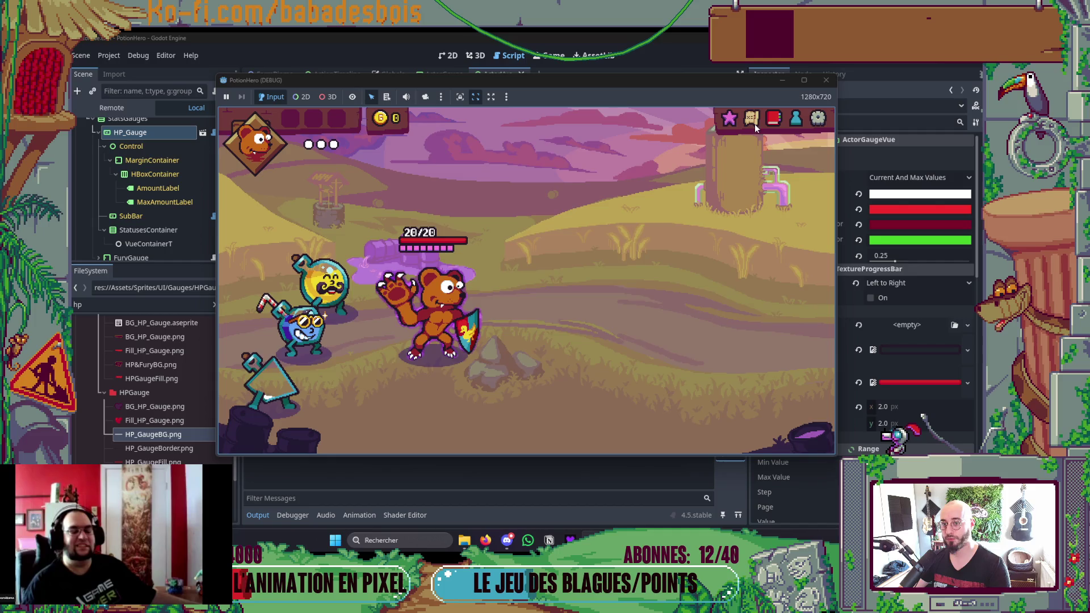
Start a battle from the map, end the turn, and stop the test with the bear at 18/20.
click(752, 120)
click(345, 289)
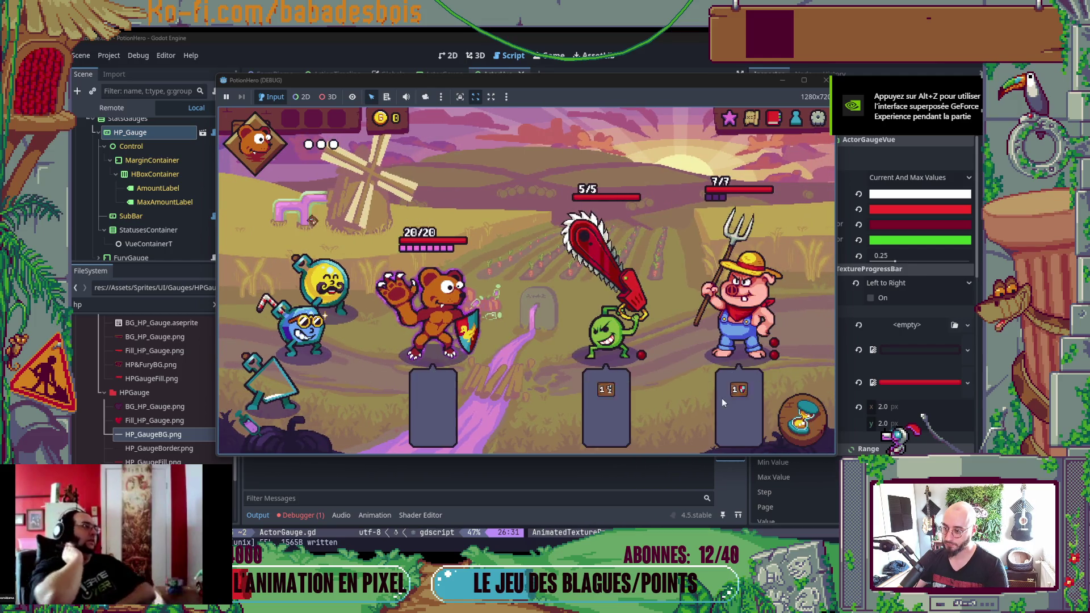
click(819, 416)
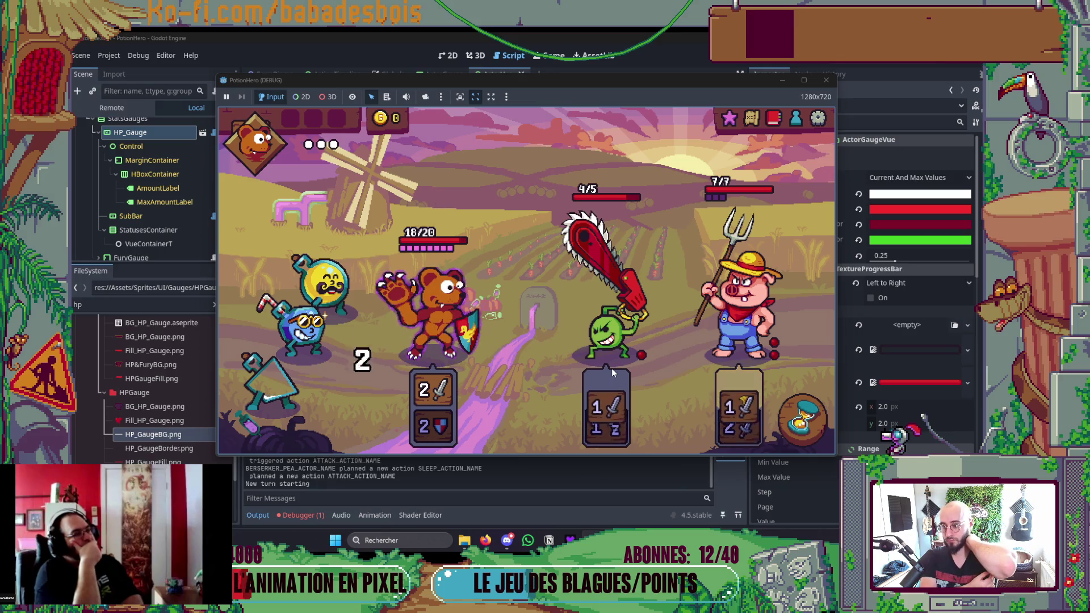
click(826, 80)
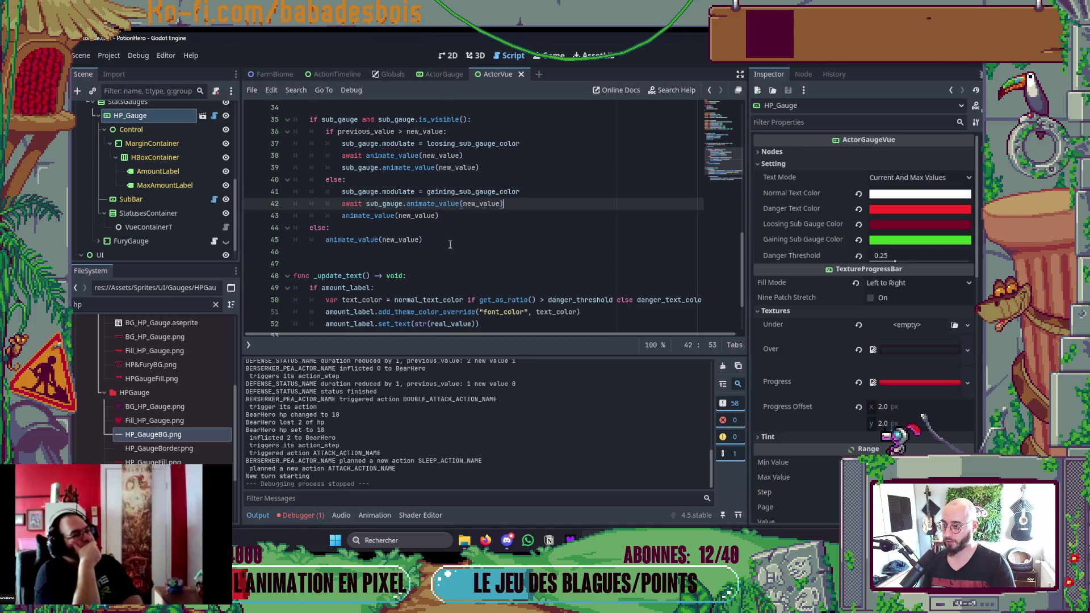
Collapse the Output panel, scroll through ActorVue's animate code, and switch to Neovim.
click(257, 517)
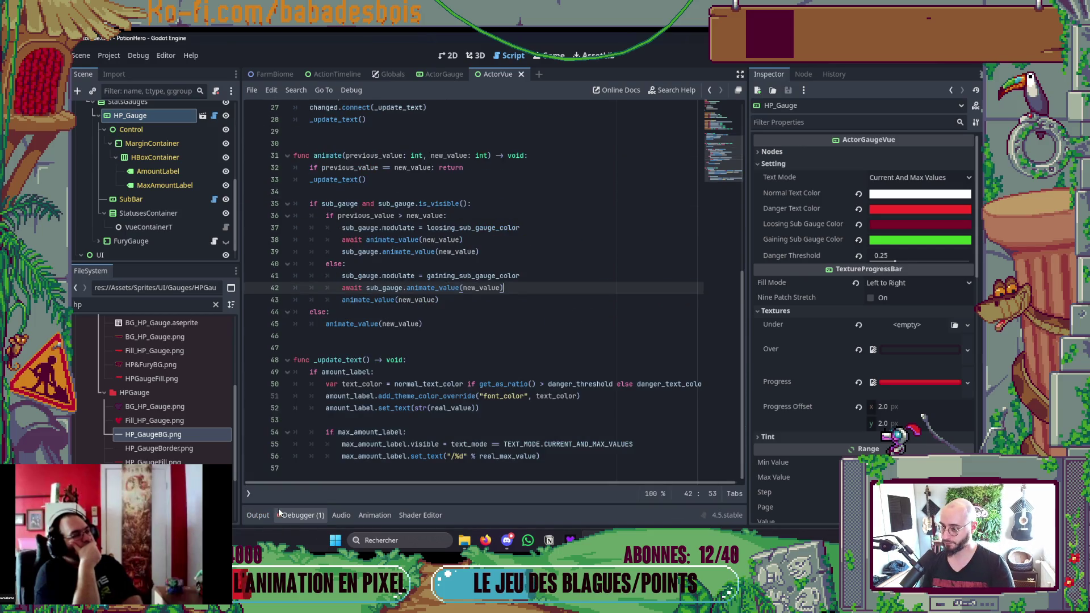
scroll(571, 354, up, 8)
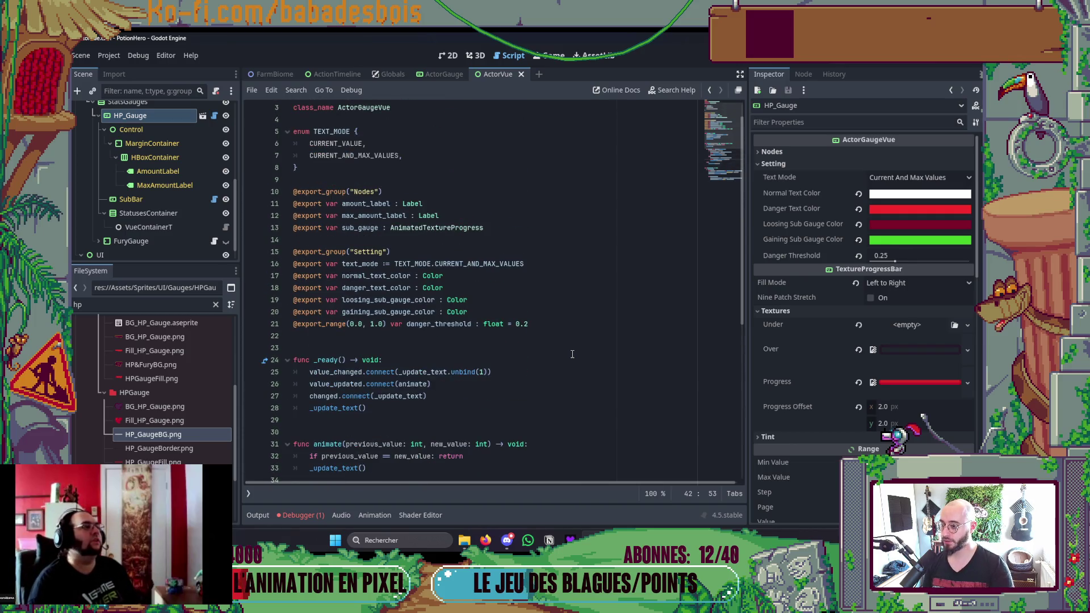
scroll(572, 353, down, 8)
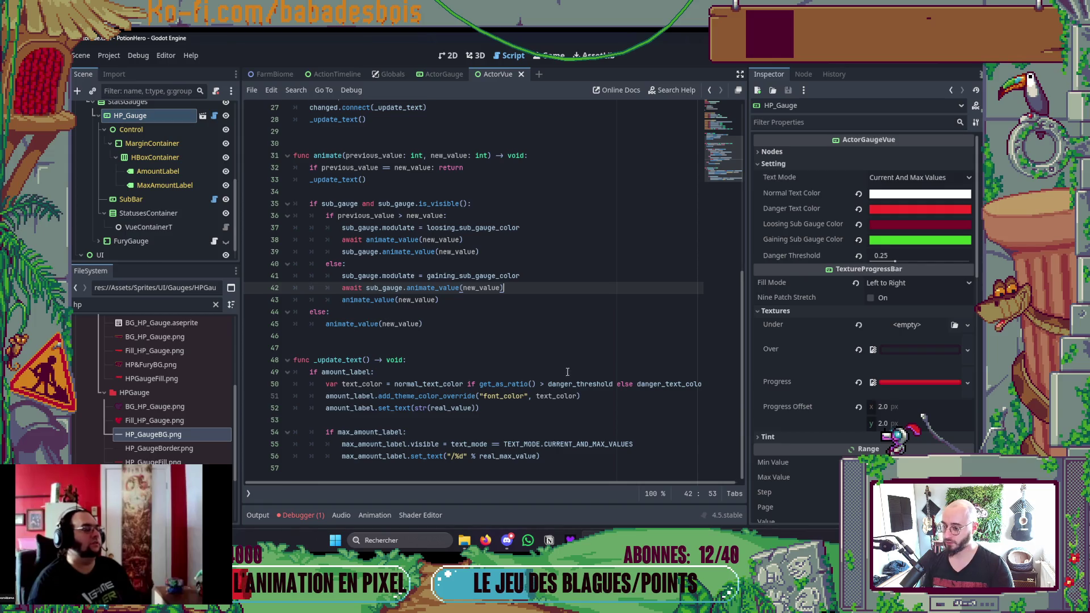
scroll(500, 411, up, 3)
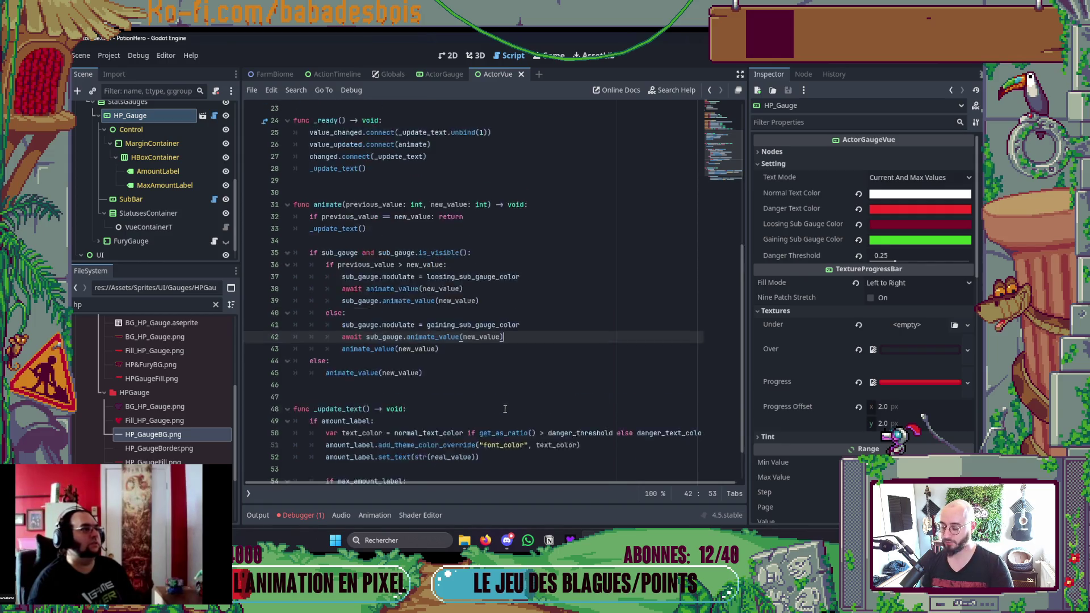
key(alt+Tab)
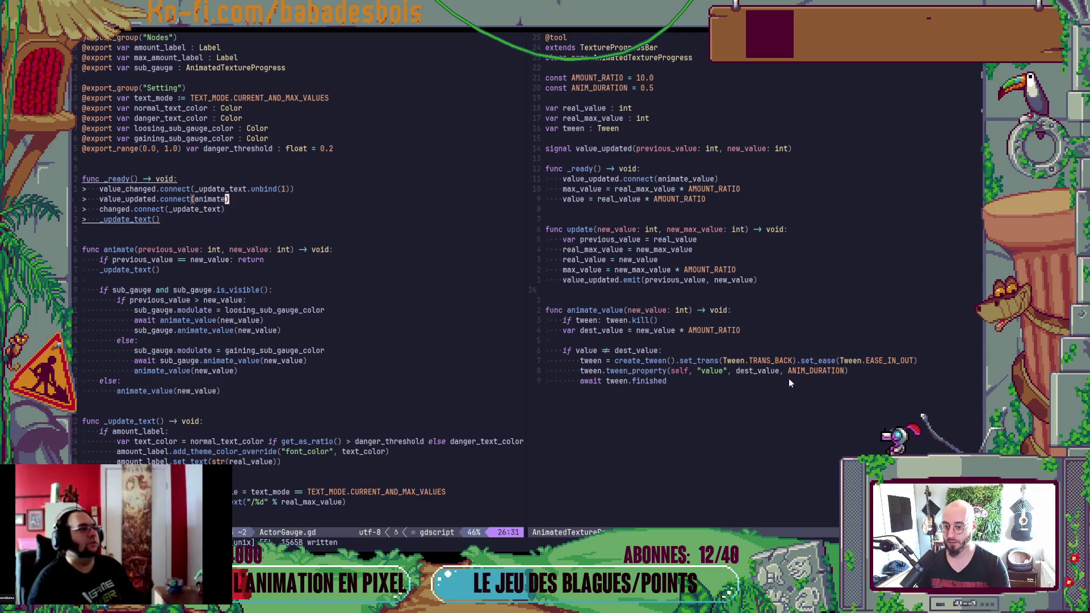
click(577, 88)
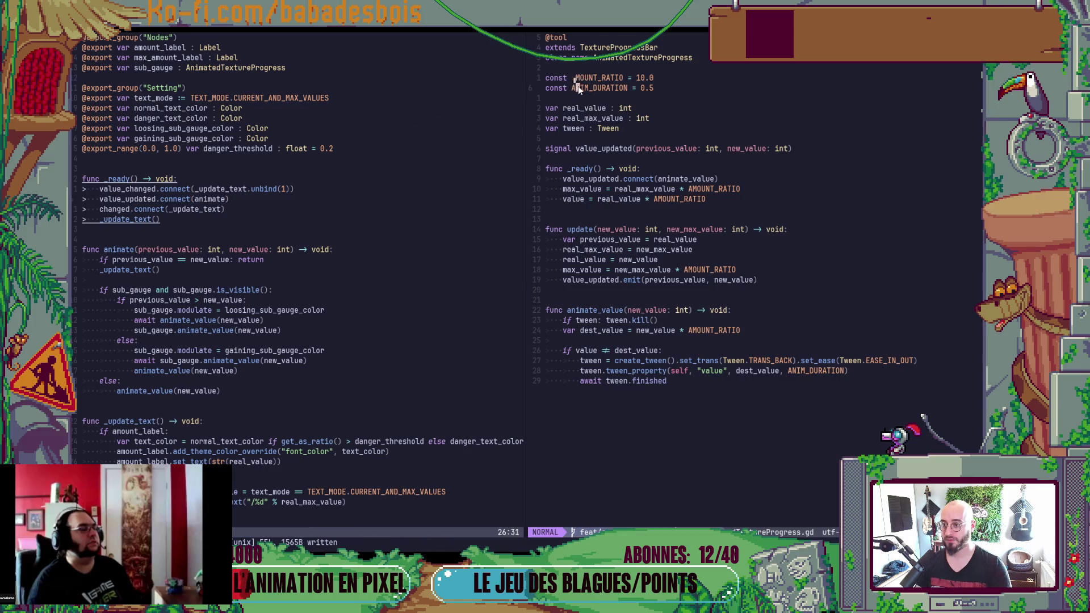
key(v)
key(i)
key(w)
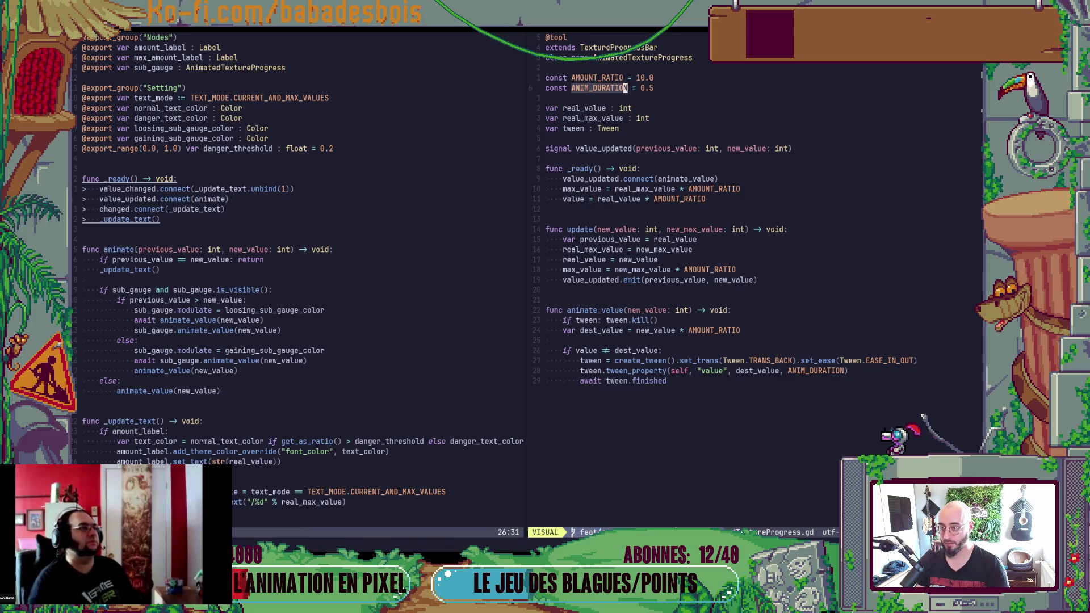
key(u)
key(h)
key(h)
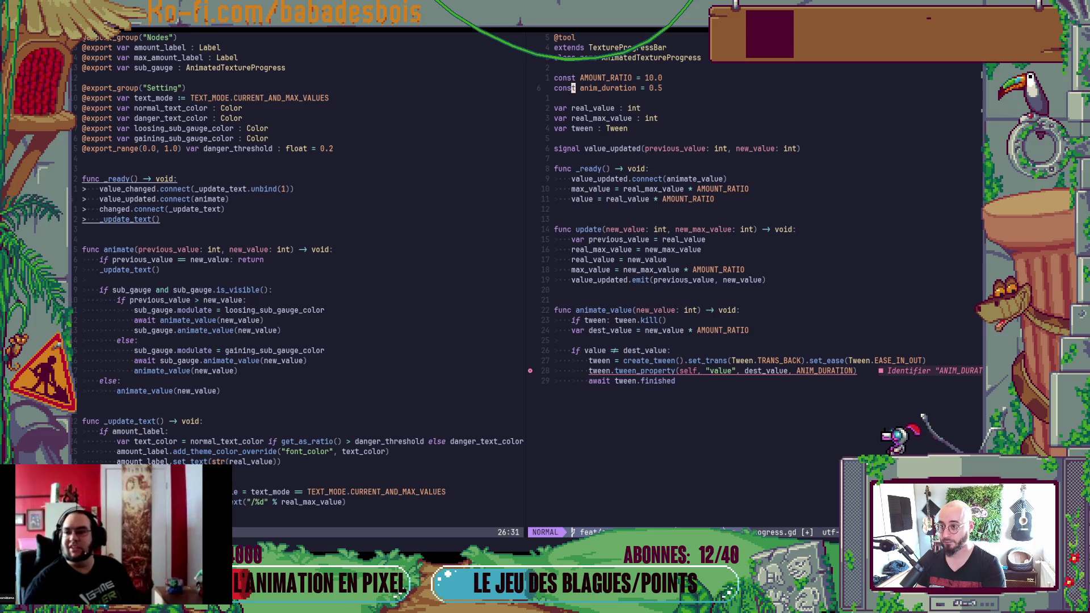
text(ciw)
text(var)
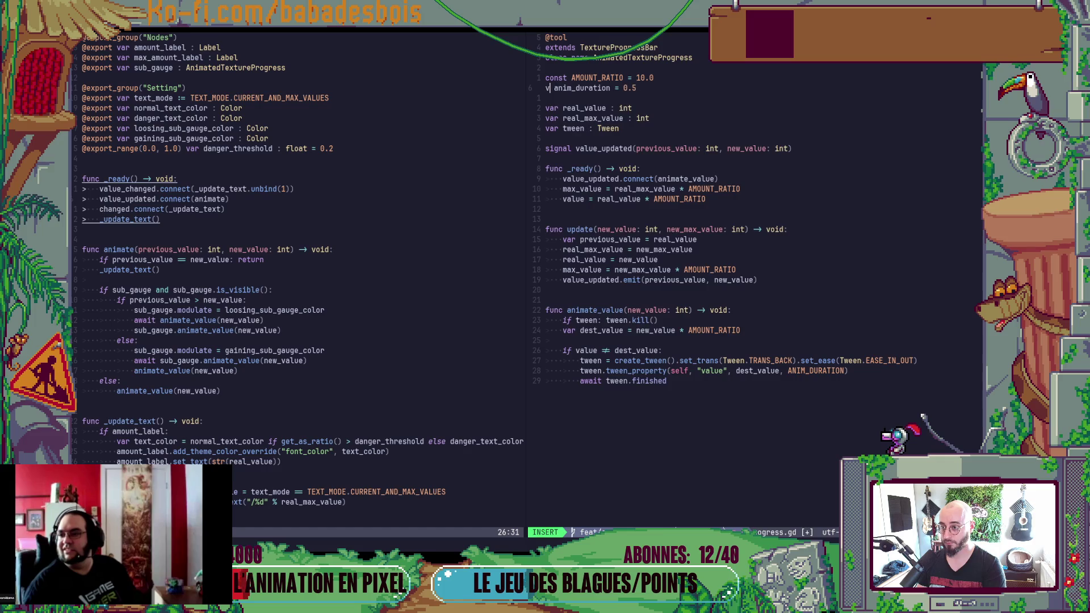
key(Escape)
text(i)
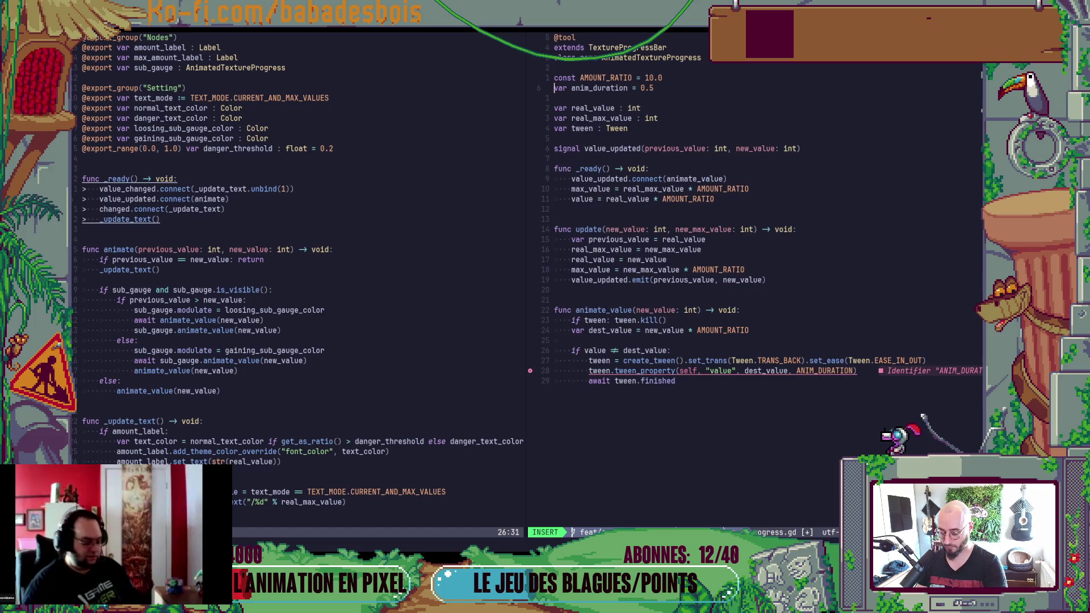
text(@export)
key(Escape)
text($:w)
key(Return)
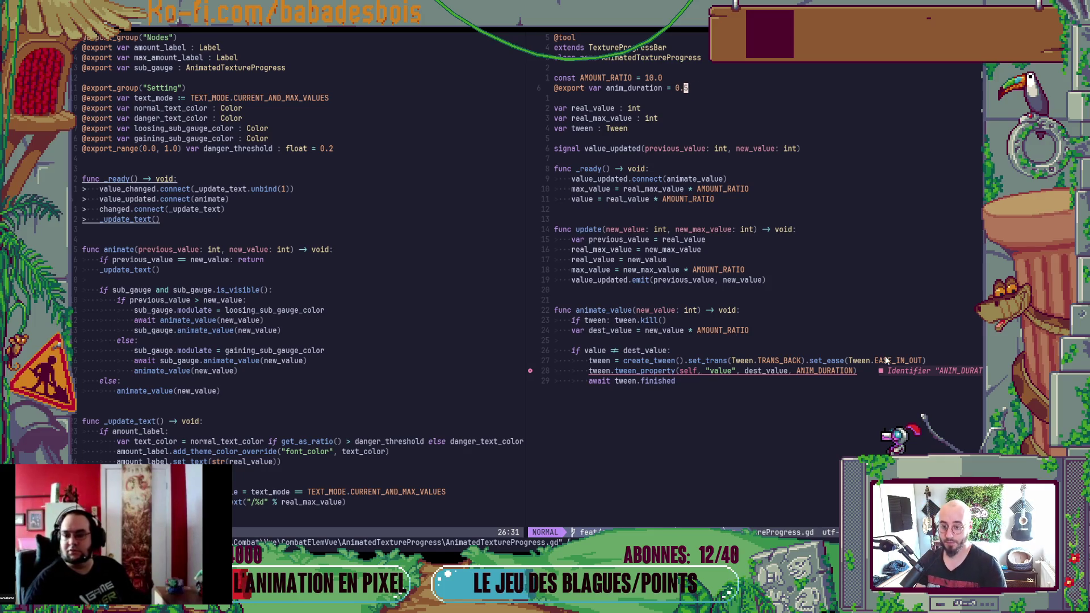
Change the tween_property duration argument to anim_duration and save the script.
click(826, 373)
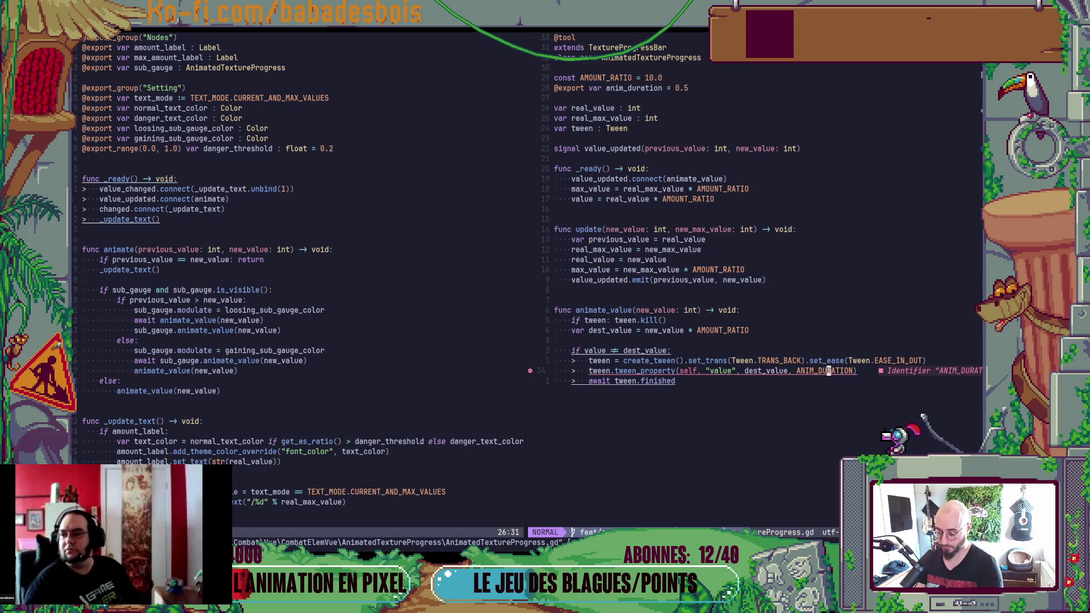
text(ciwan)
key(BackSpace)
key(BackSpace)
key(u)
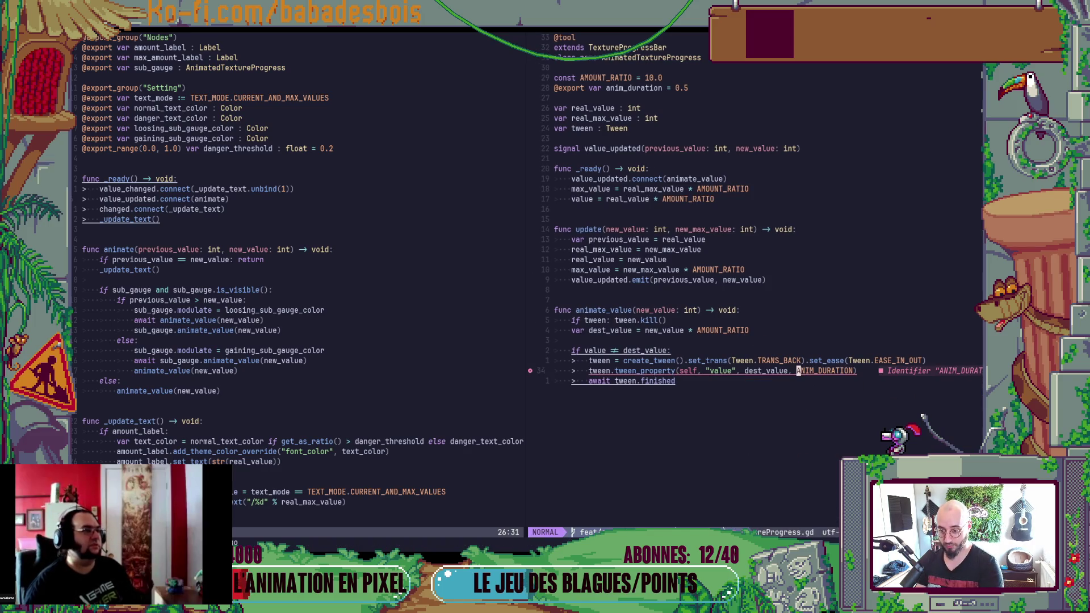
text(ciw~)
key(Escape)
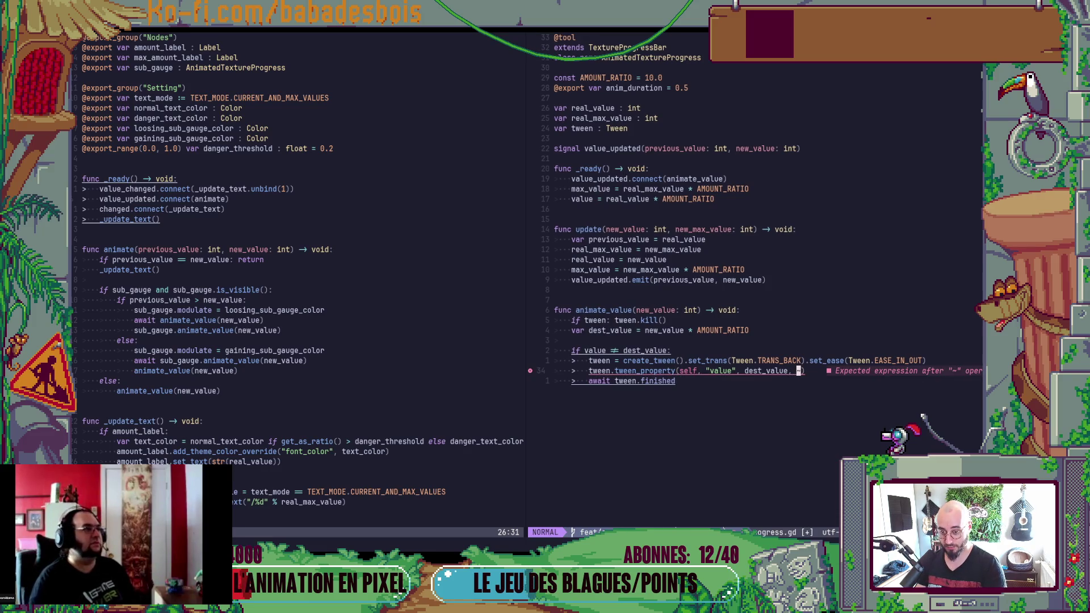
key(u)
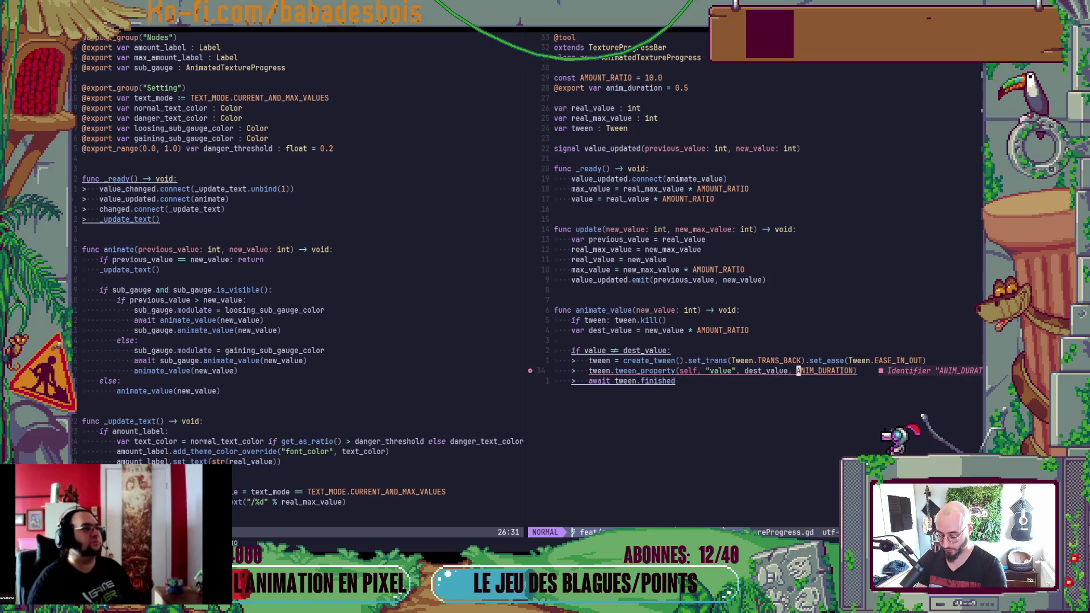
key(v)
key(e)
text(u:w)
key(Return)
key(ctrl+w)
key(h)
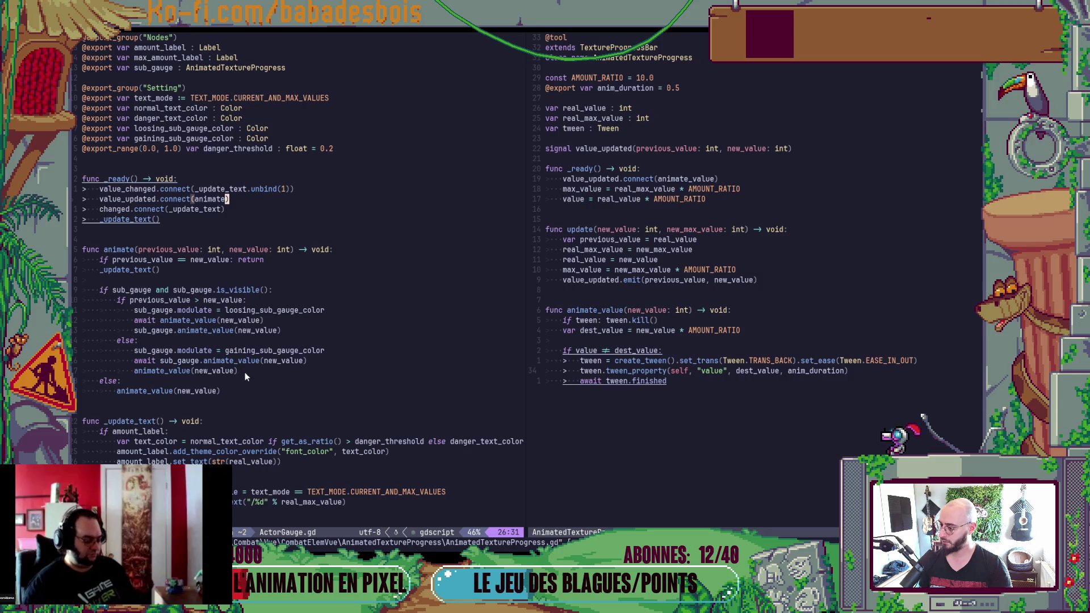
In the gain branch, move the sub-gauge call below the main gauge call and await the main call instead.
click(263, 361)
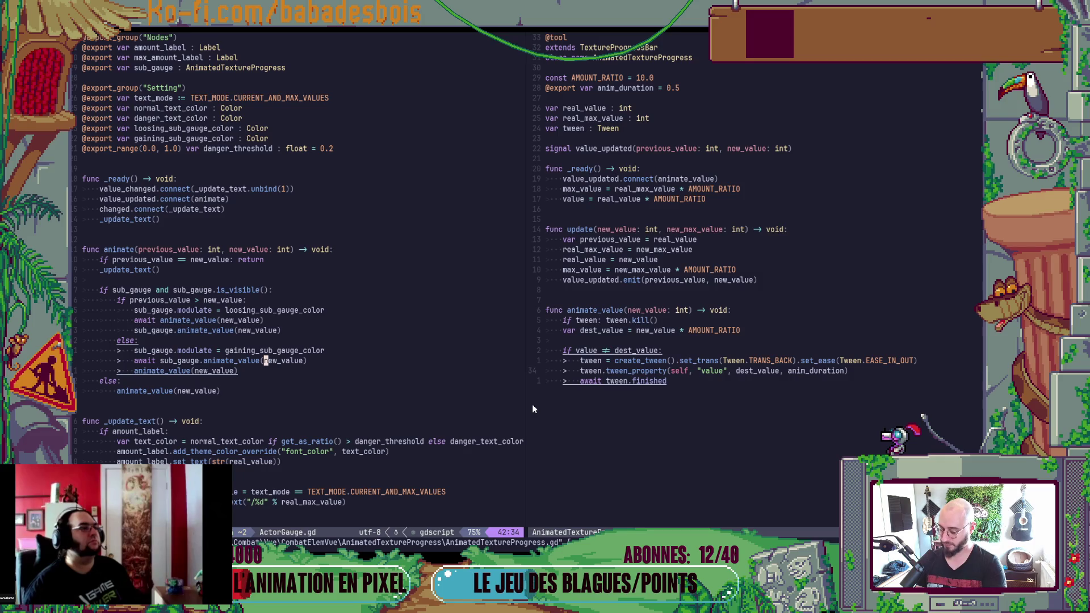
key(alt+j)
key(k)
key(asciicircum)
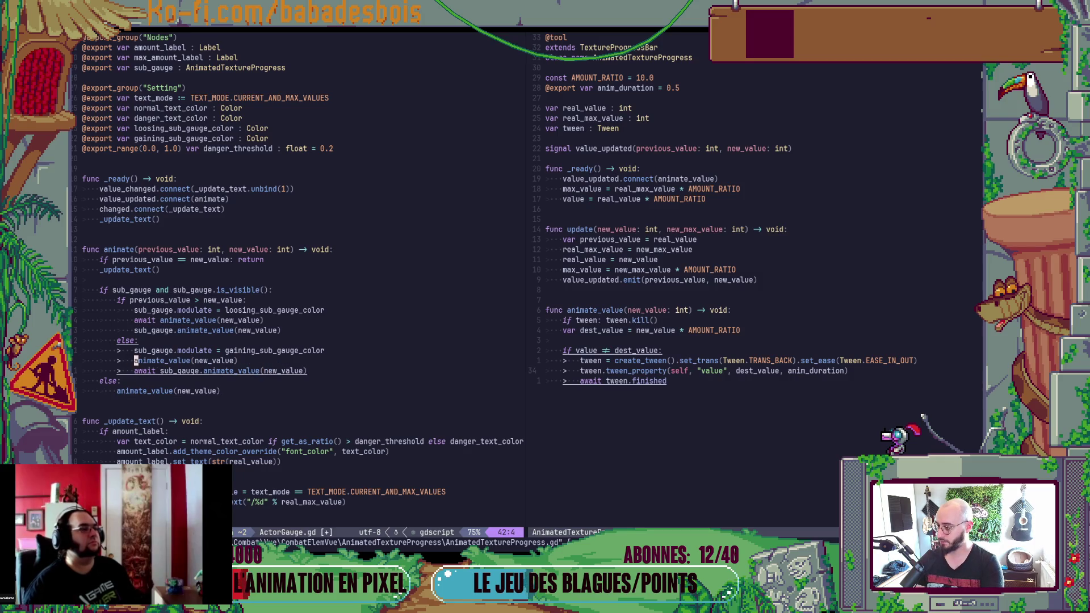
key(i)
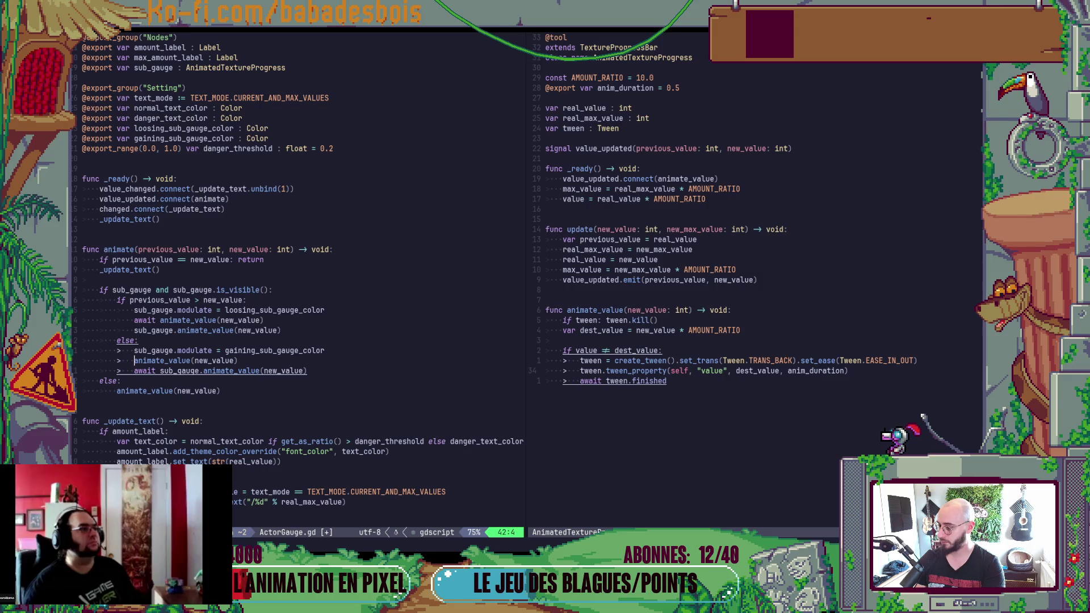
text(await)
key(Escape)
key(j)
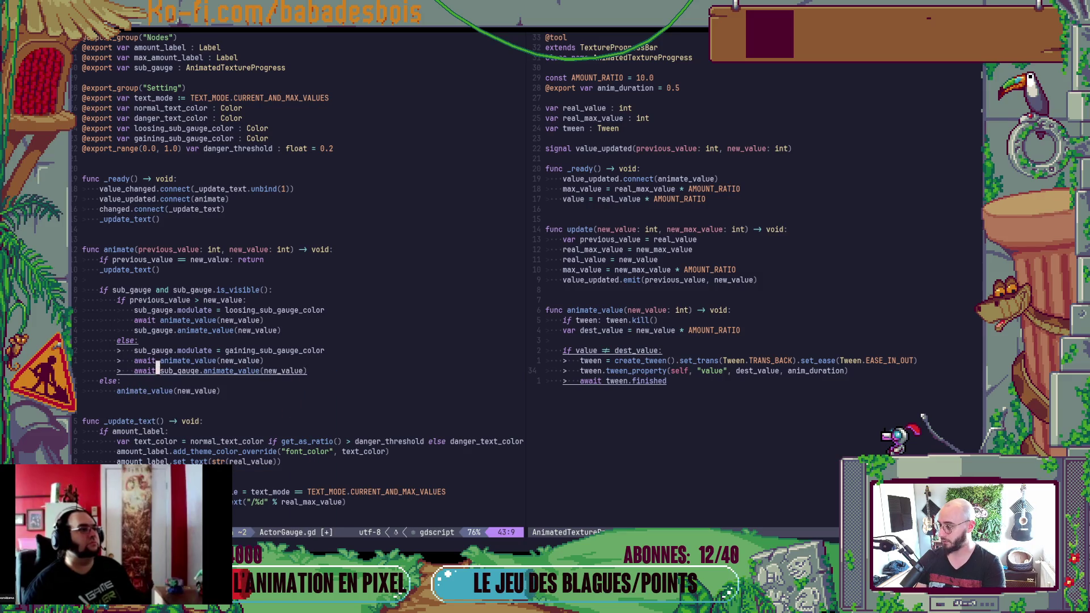
key(asciicircum)
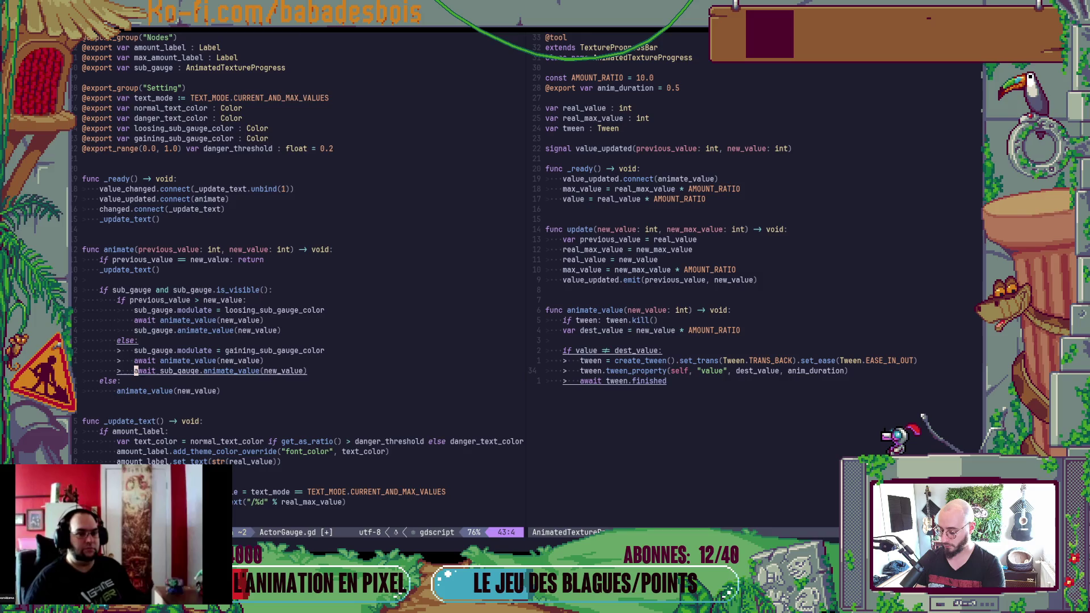
key(d)
key(w)
In the loss branch, await the sub_gauge animation before animate_value, save, and run the game.
key(k)
key(k)
key(k)
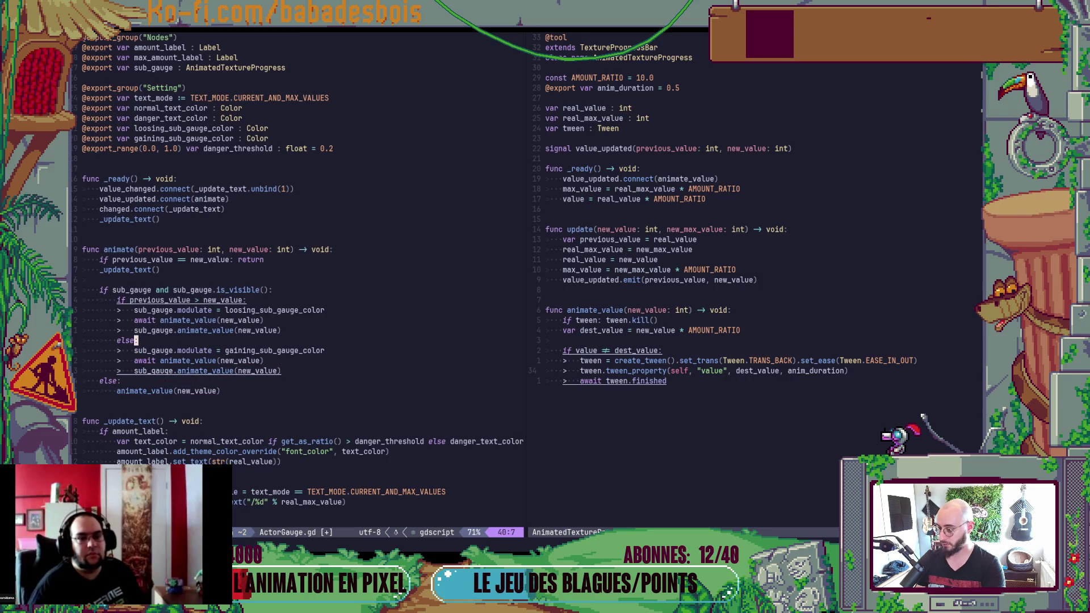
key(k)
key(d)
key(d)
text(pk)
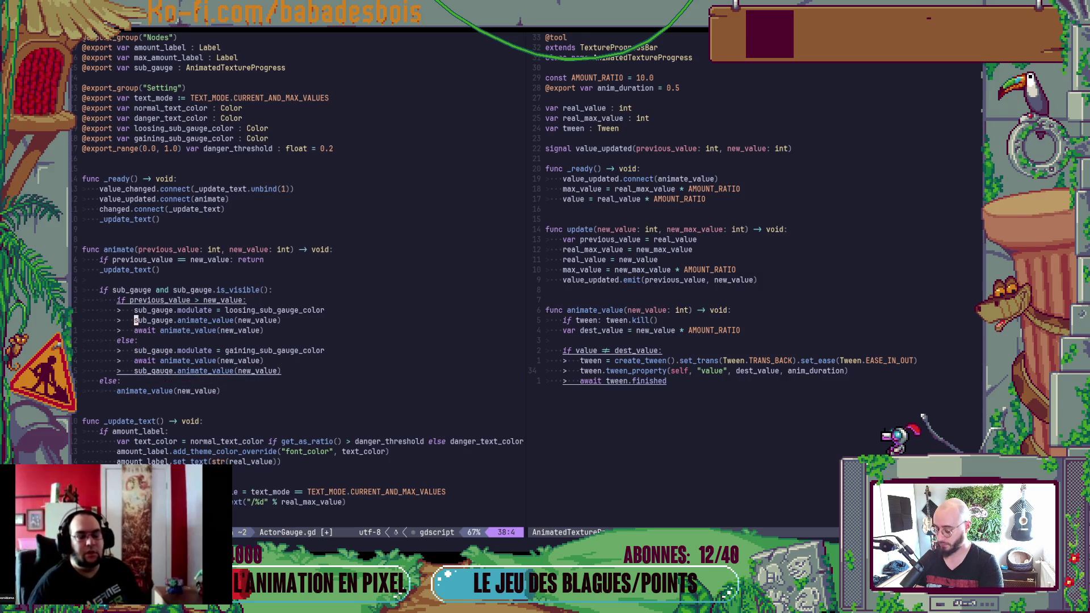
text(iawait)
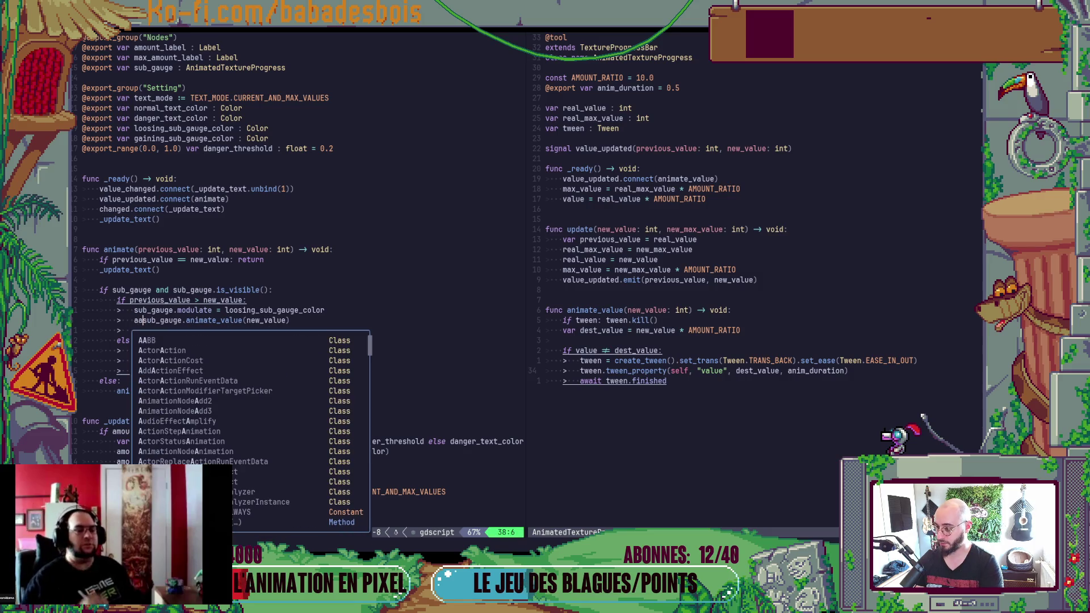
key(Escape)
key(j)
key(h)
key(h)
key(h)
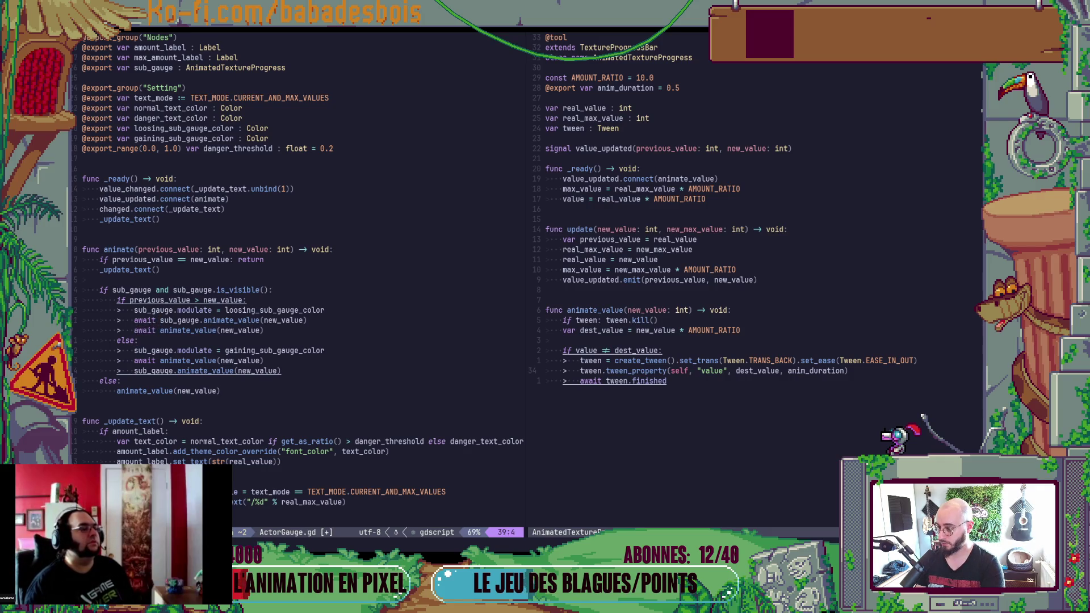
text(dw:w)
key(Return)
key(alt+Tab)
key(F5)
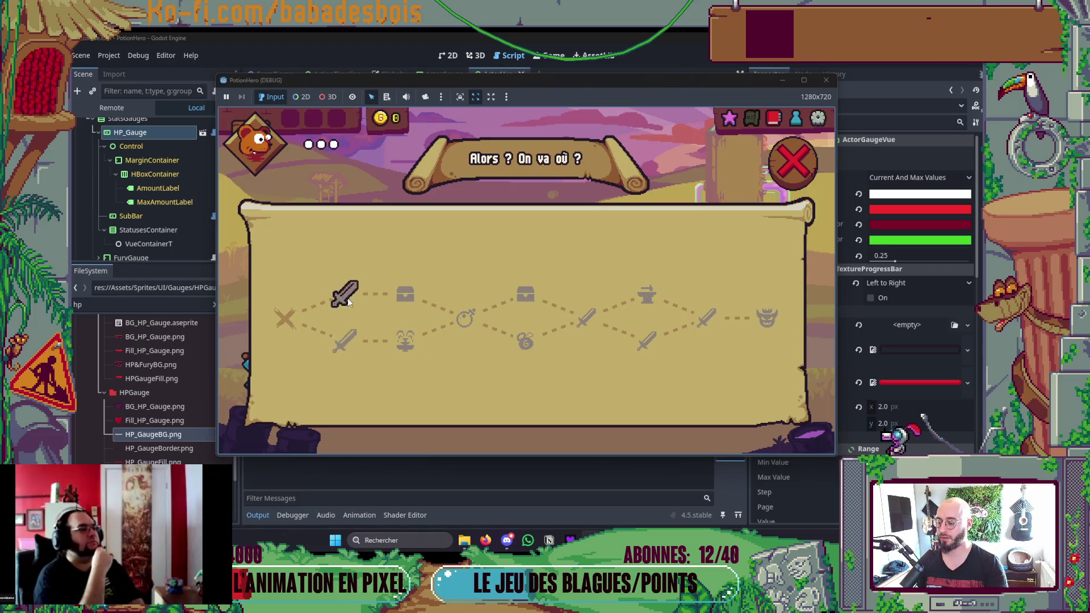
Enter the next map node, use Berserk on the bear, end the turn, then stop the game.
click(345, 296)
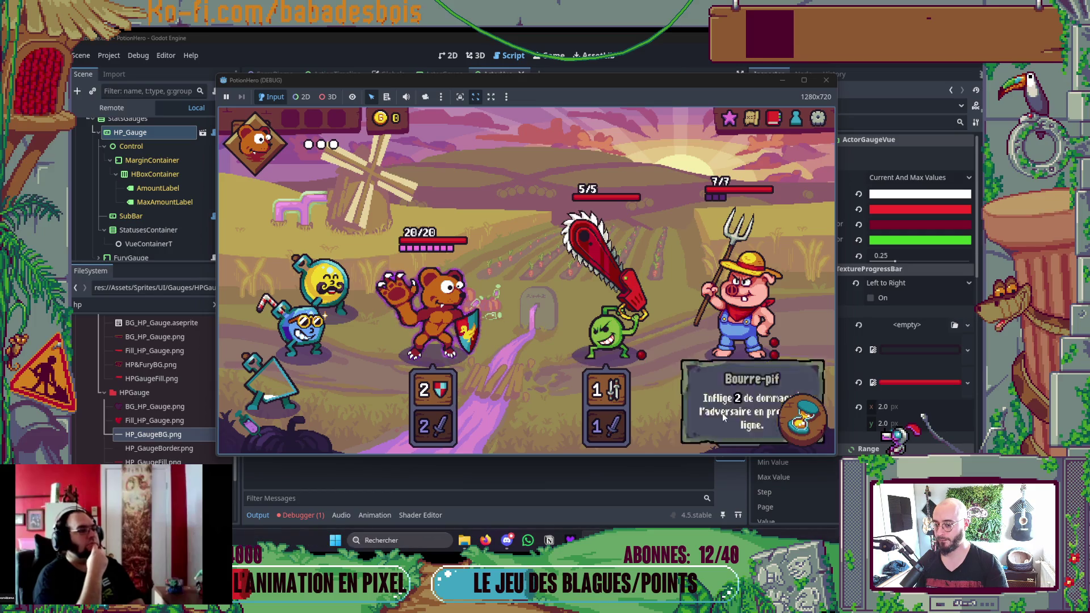
click(324, 281)
click(396, 311)
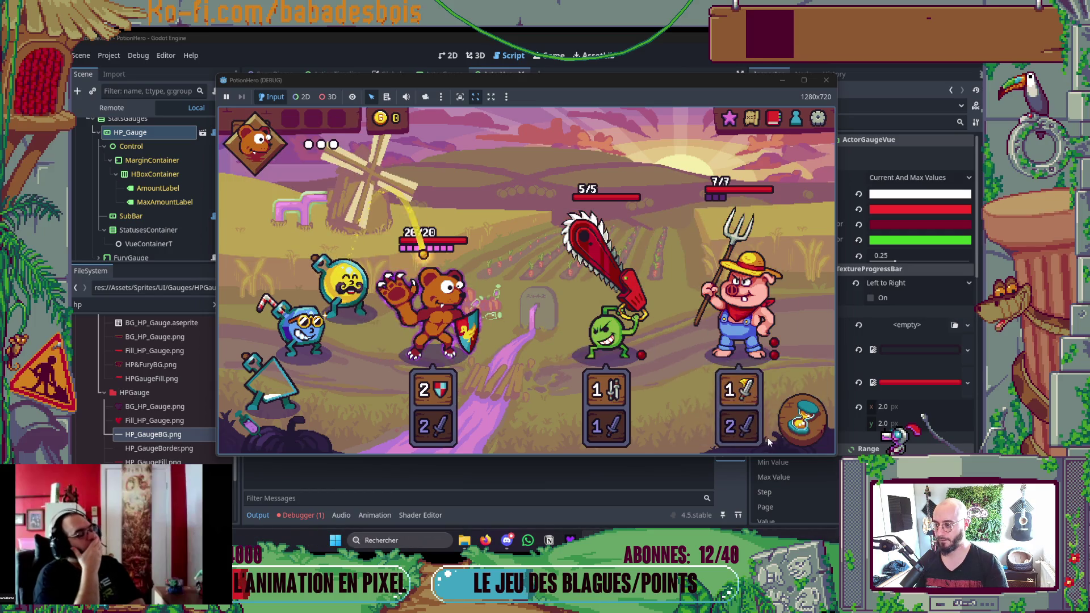
click(795, 431)
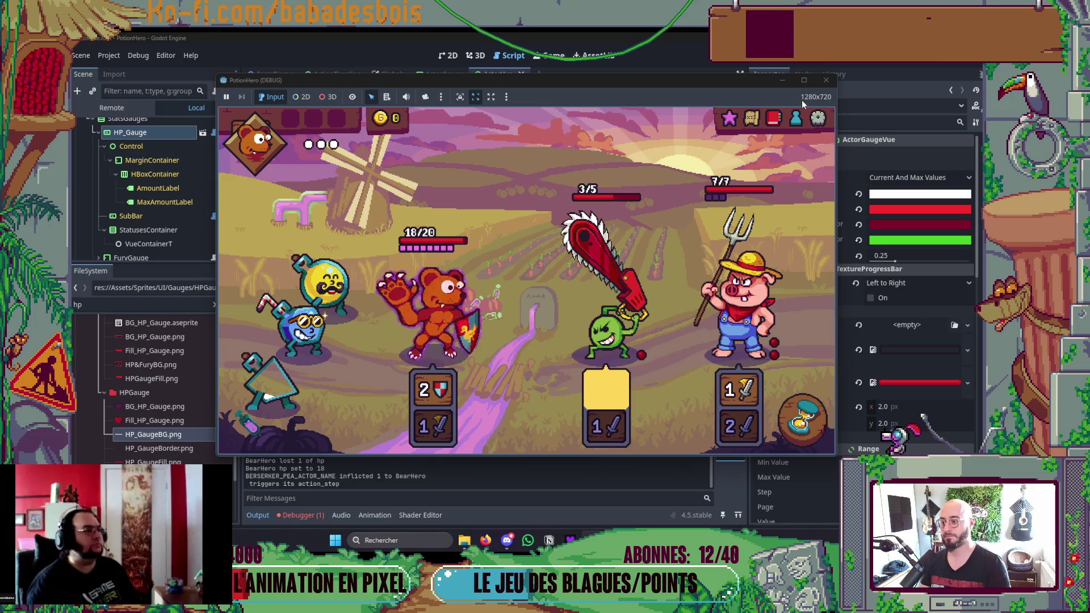
click(822, 84)
Darken Loosing Sub Gauge Color to H 341, S 100, V 50 and return to the 2D view.
scroll(478, 288, down, 5)
click(533, 228)
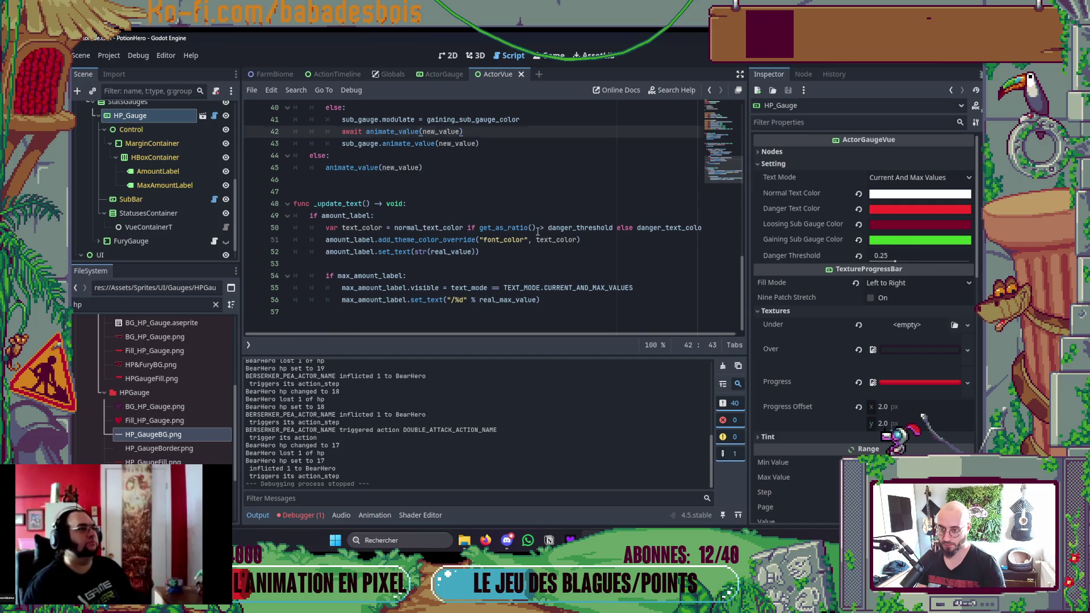
scroll(530, 235, up, 9)
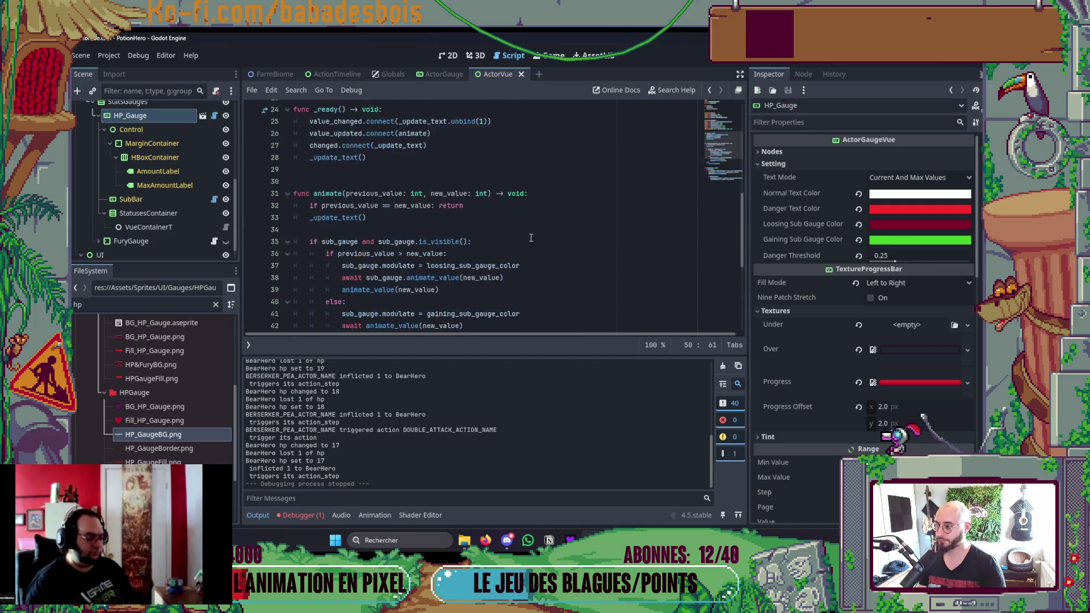
click(886, 227)
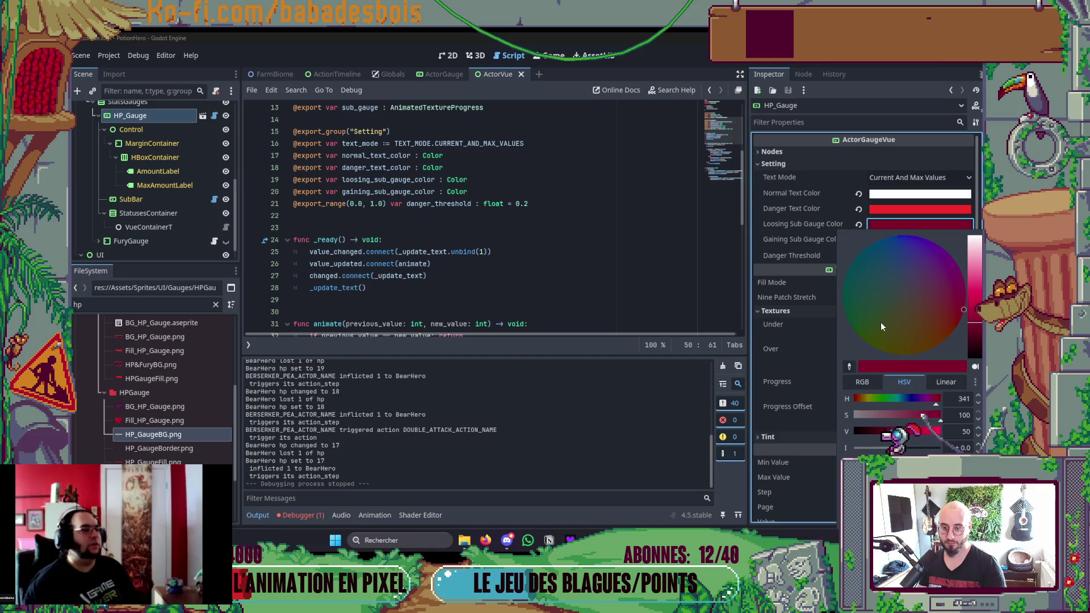
click(880, 431)
click(610, 264)
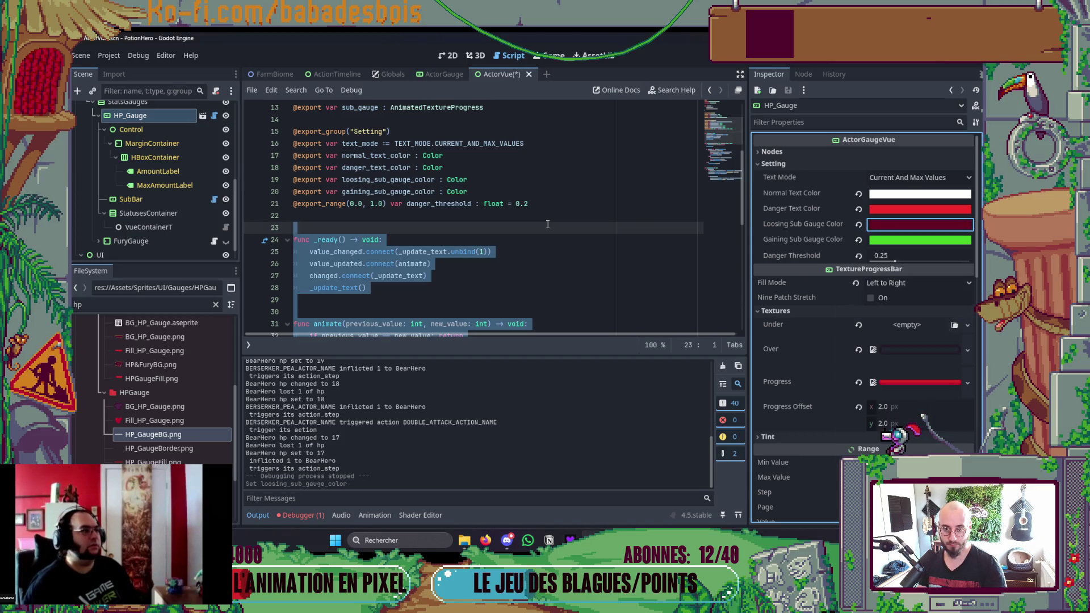
scroll(609, 267, down, 7)
scroll(610, 267, down, 2)
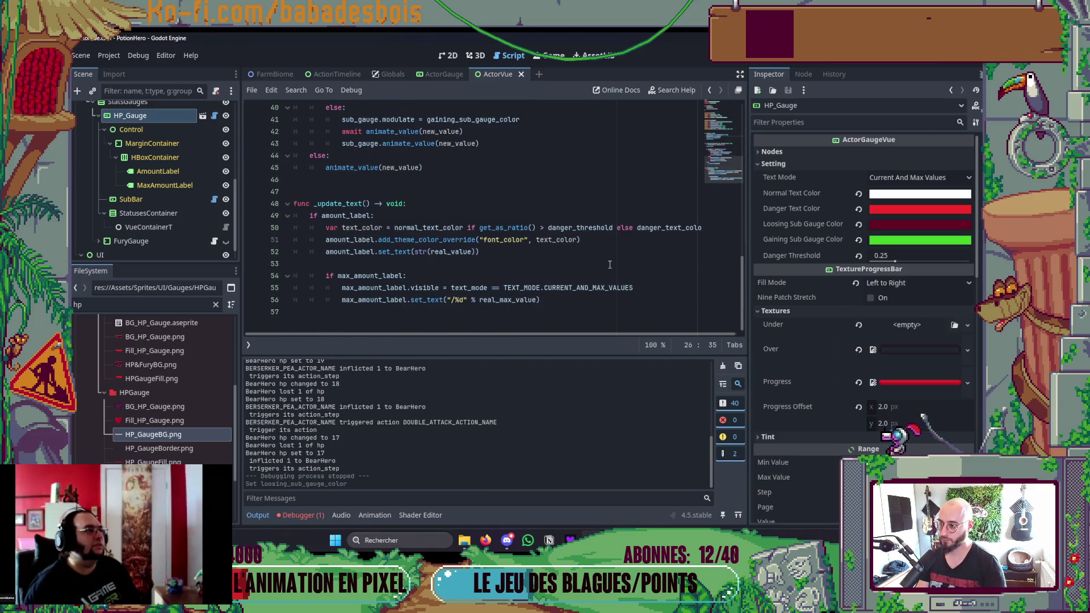
click(517, 263)
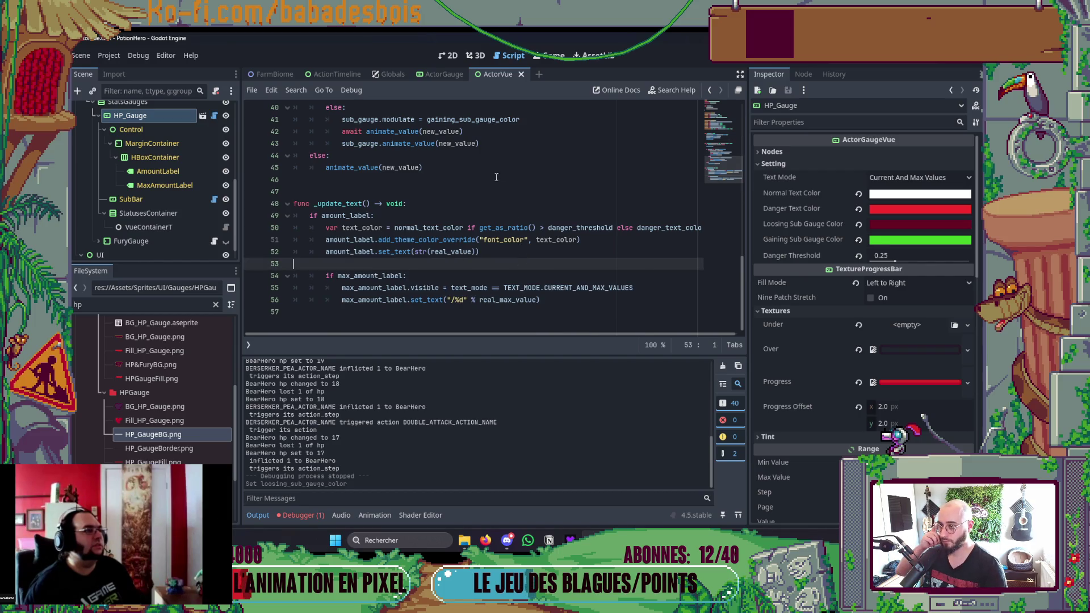
click(451, 61)
scroll(154, 142, up, 1)
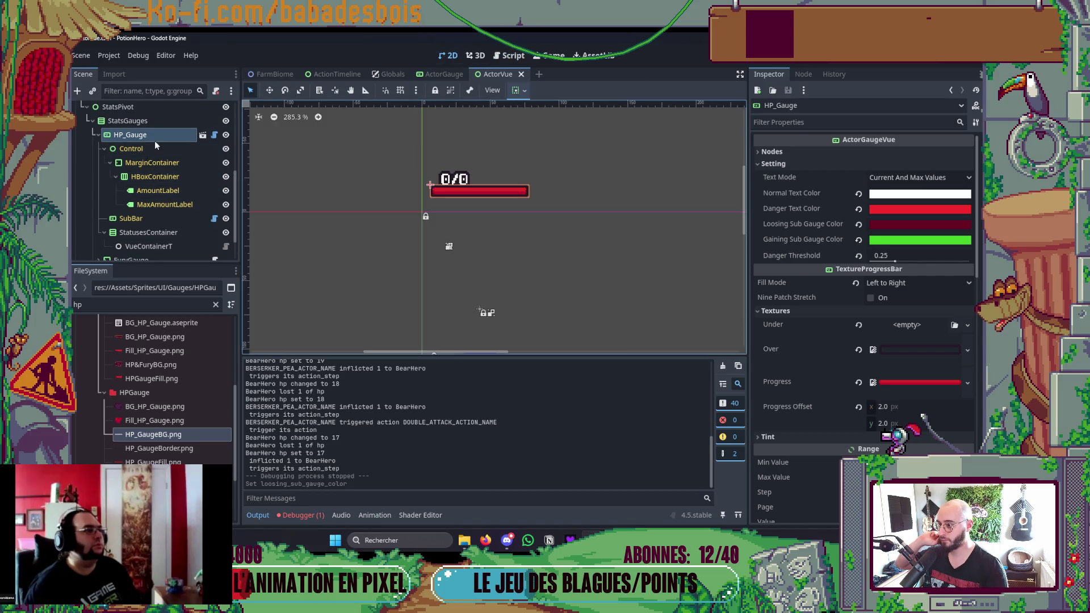
Set SubBar's Anim Duration to 0.5, then save the scene and run the game.
click(151, 148)
click(166, 137)
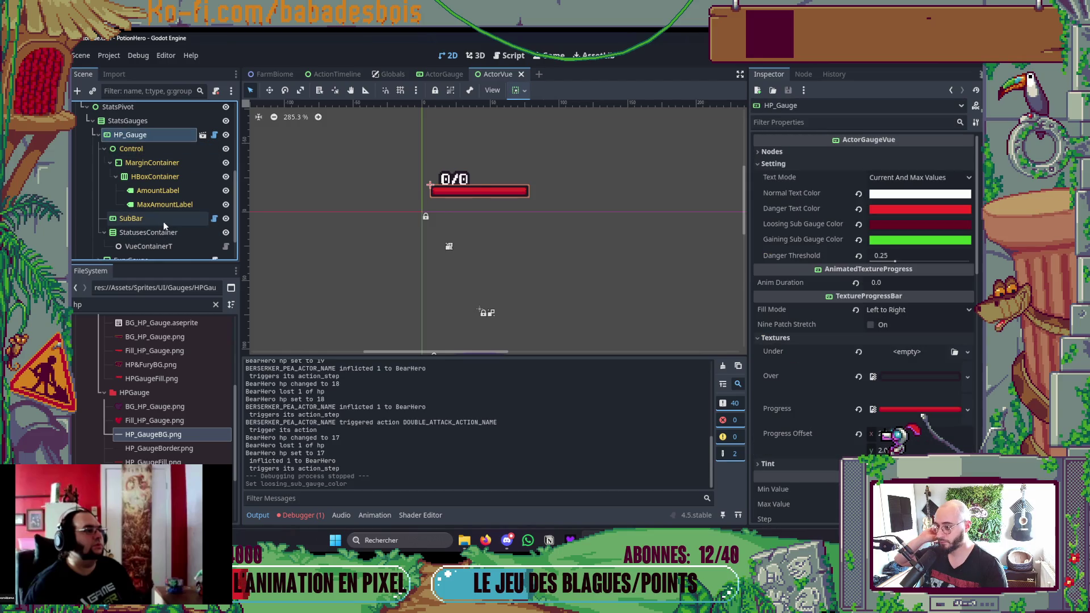
click(162, 221)
click(887, 156)
text(0.5)
key(Return)
key(F5)
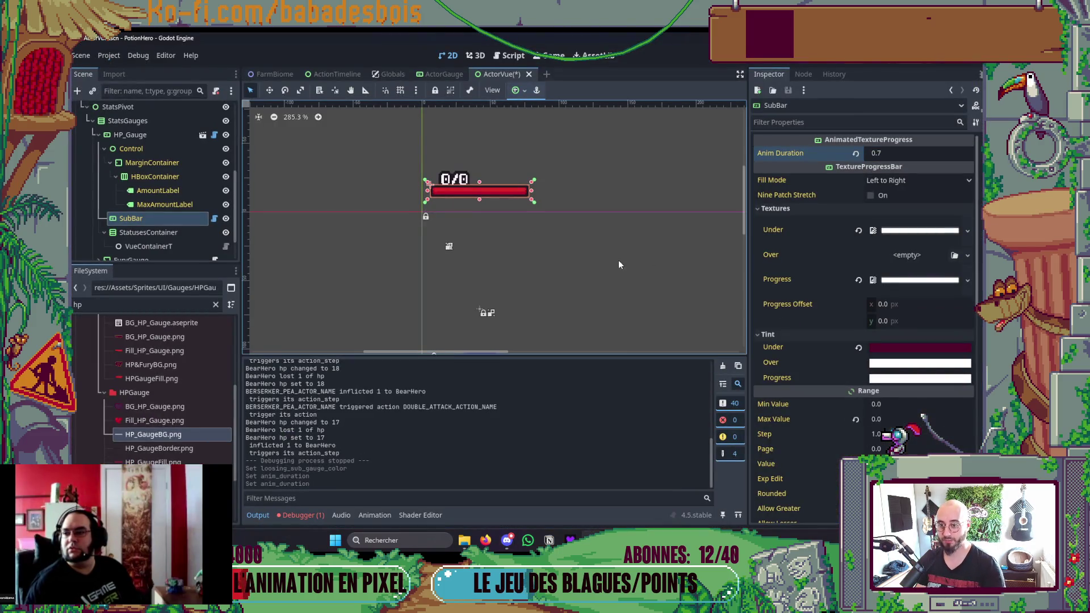
key(F5)
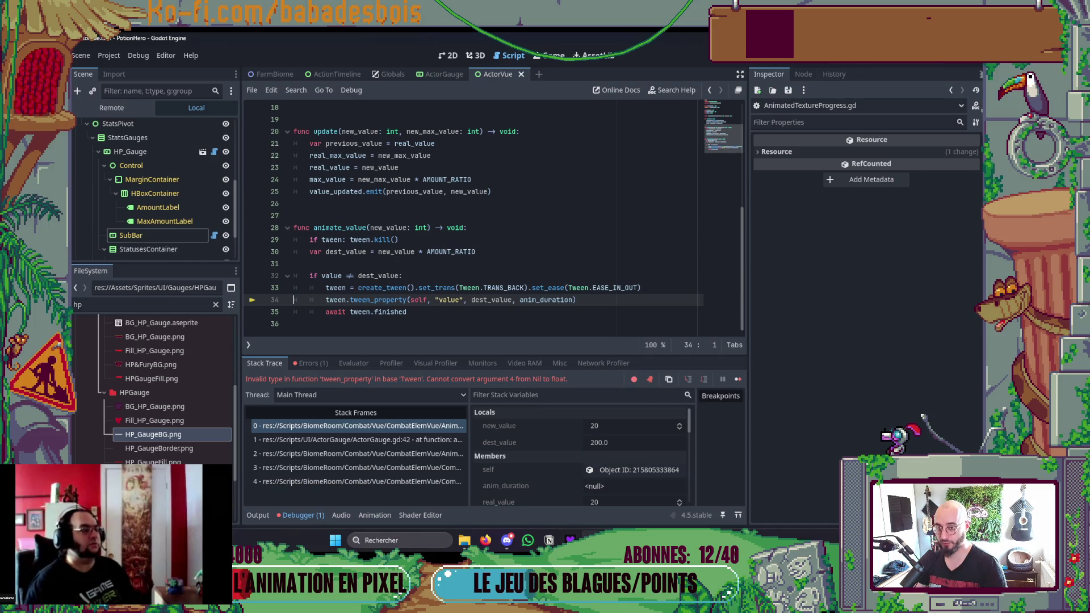
Set HP_Gauge's own Anim Duration to 0.5 under Nodes and relaunch the game.
scroll(186, 224, down, 1)
click(186, 223)
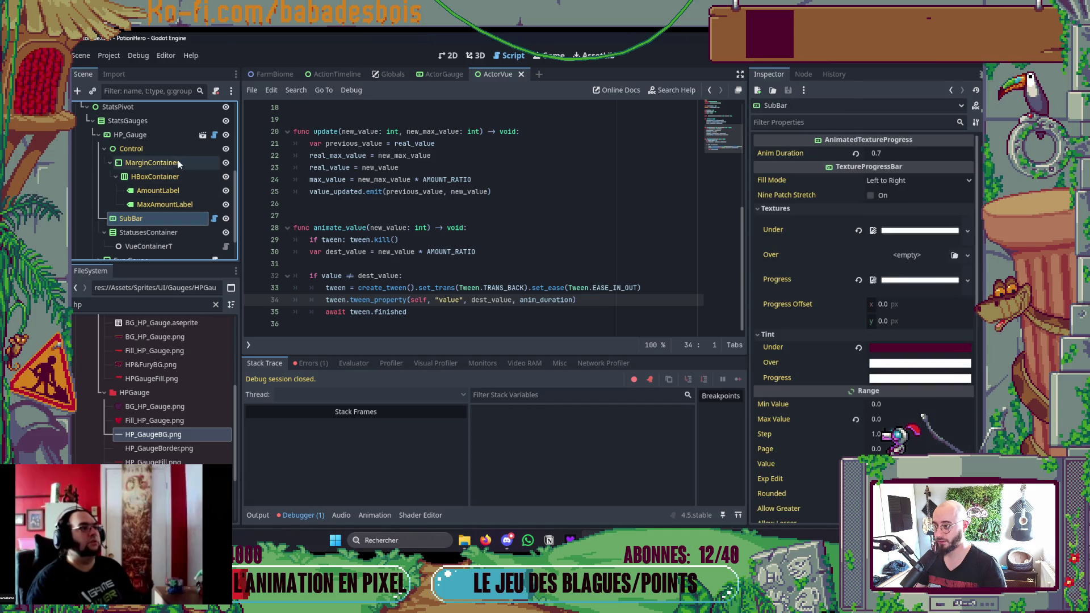
click(164, 137)
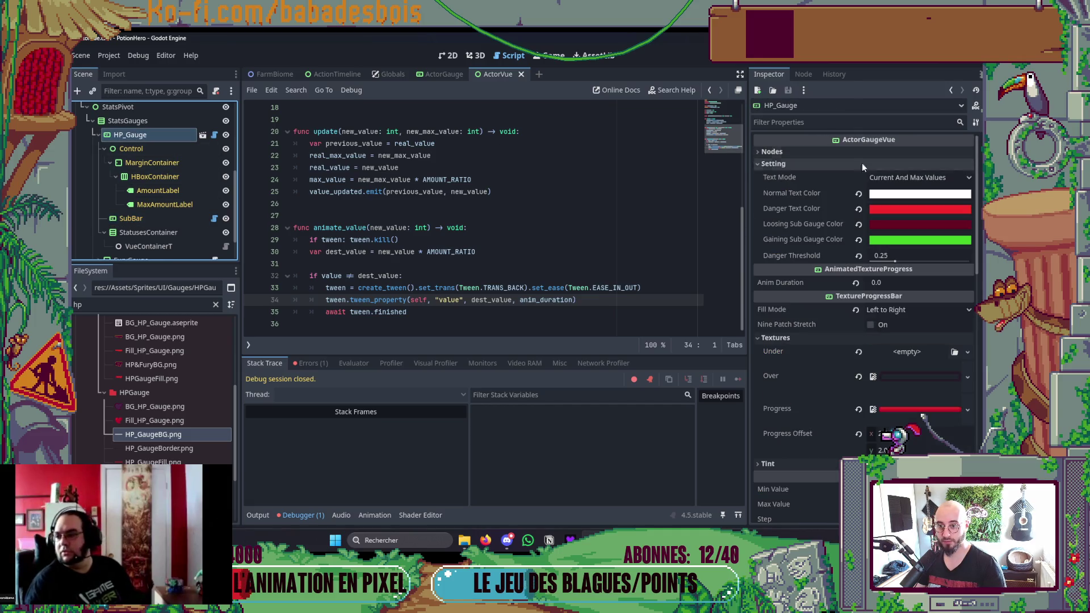
click(796, 152)
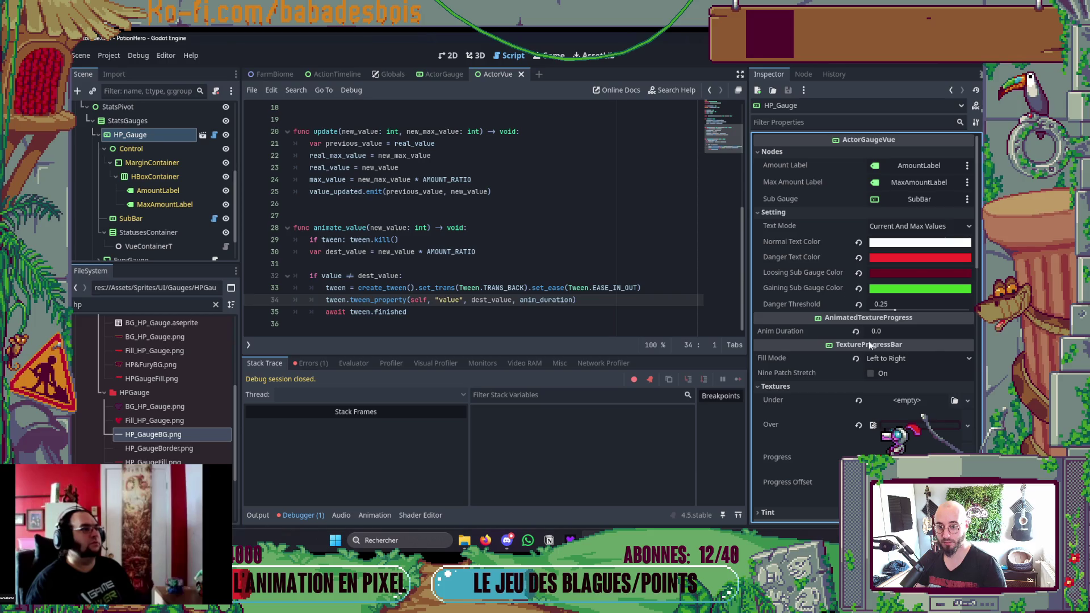
click(854, 332)
key(F5)
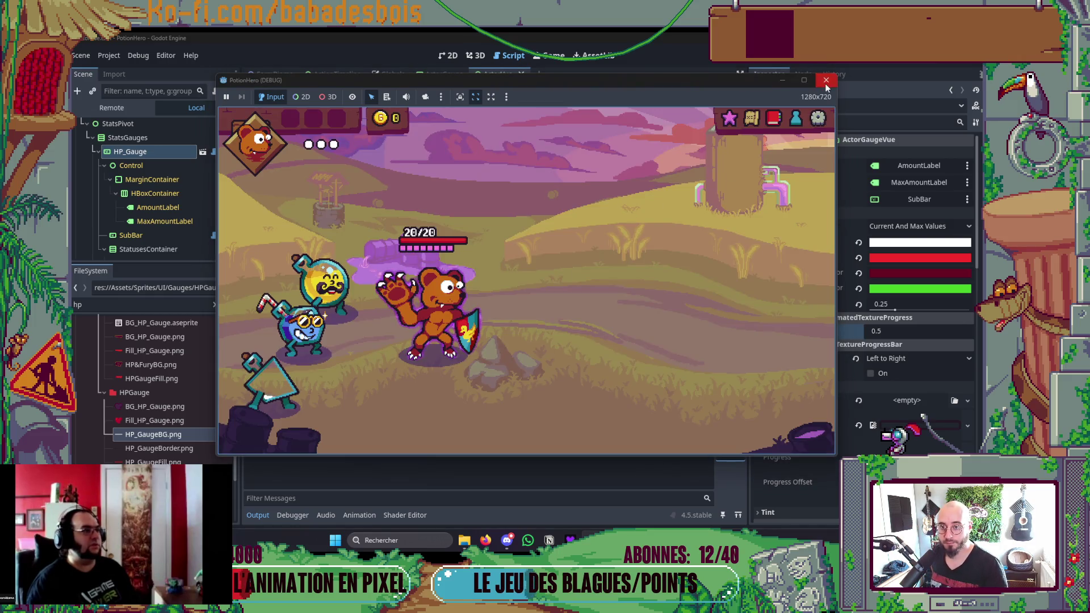
Rerun the game, travel to the next map node and attack the enemy down to 3/4.
click(825, 80)
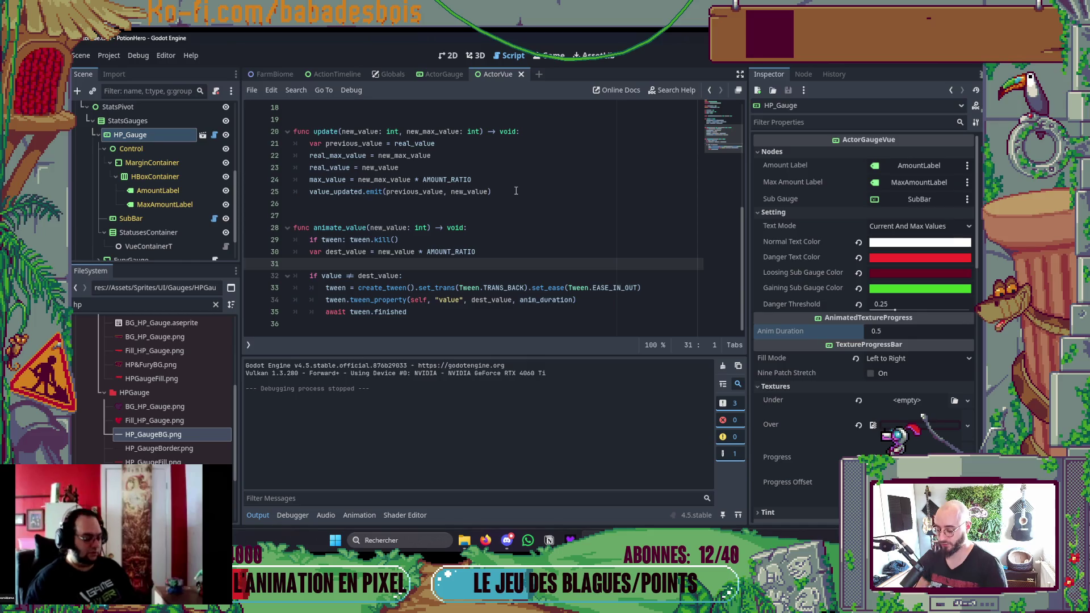
key(F5)
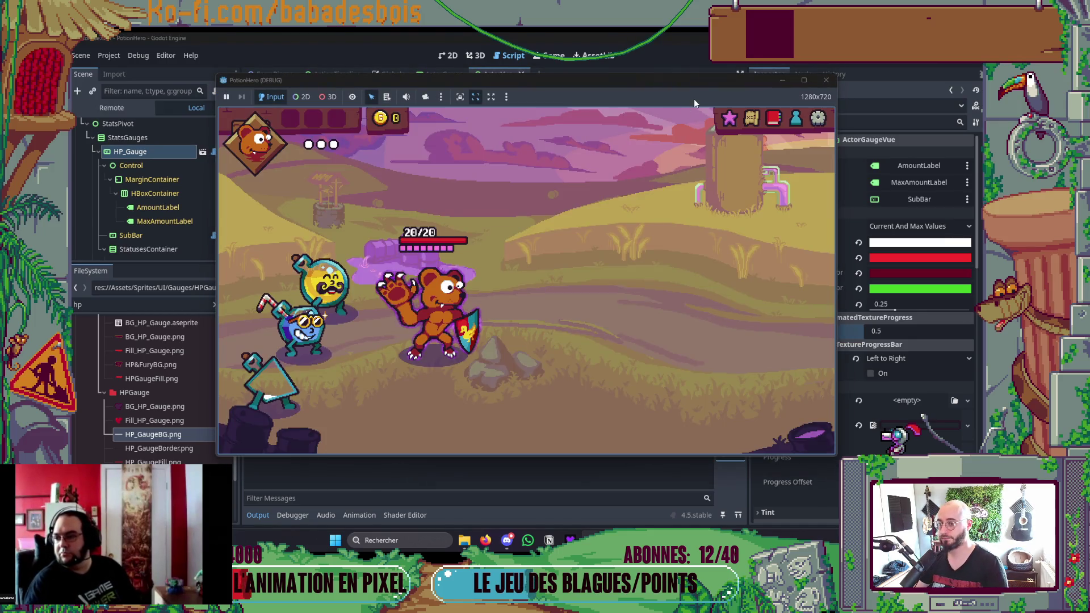
click(751, 118)
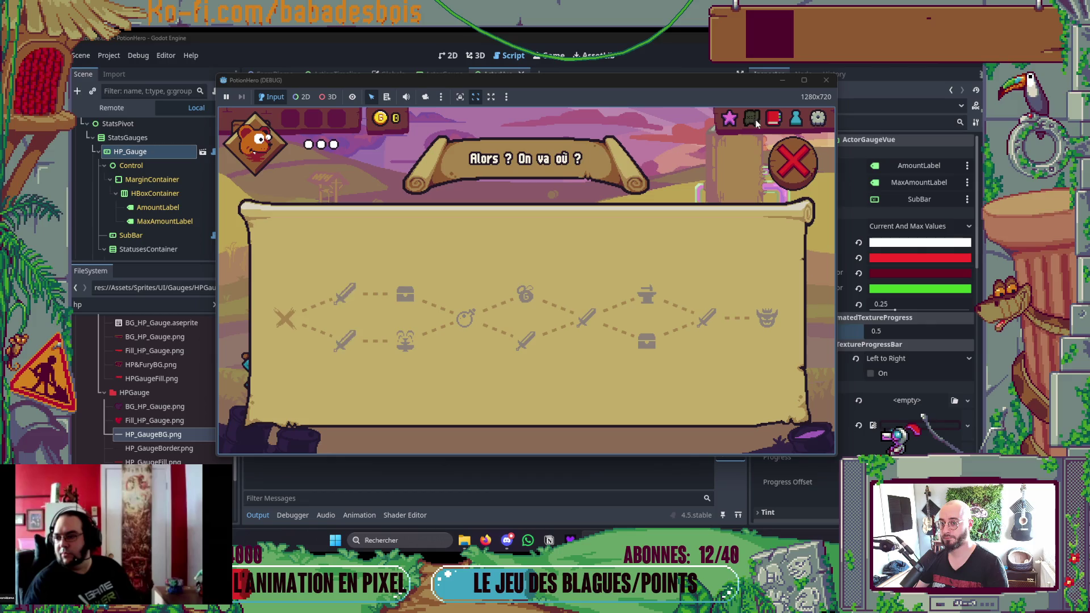
click(347, 301)
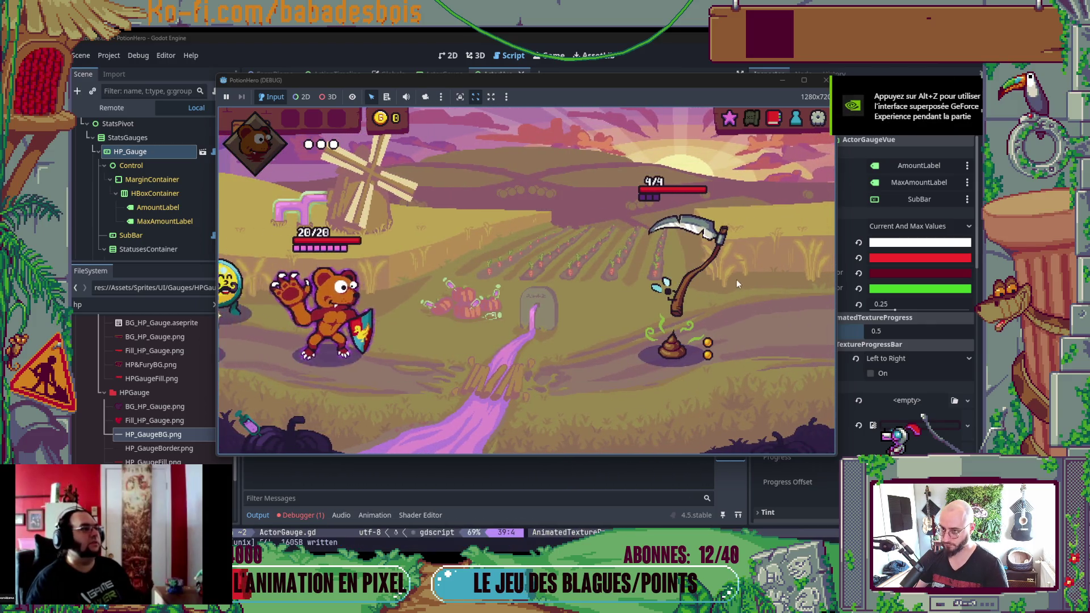
click(800, 417)
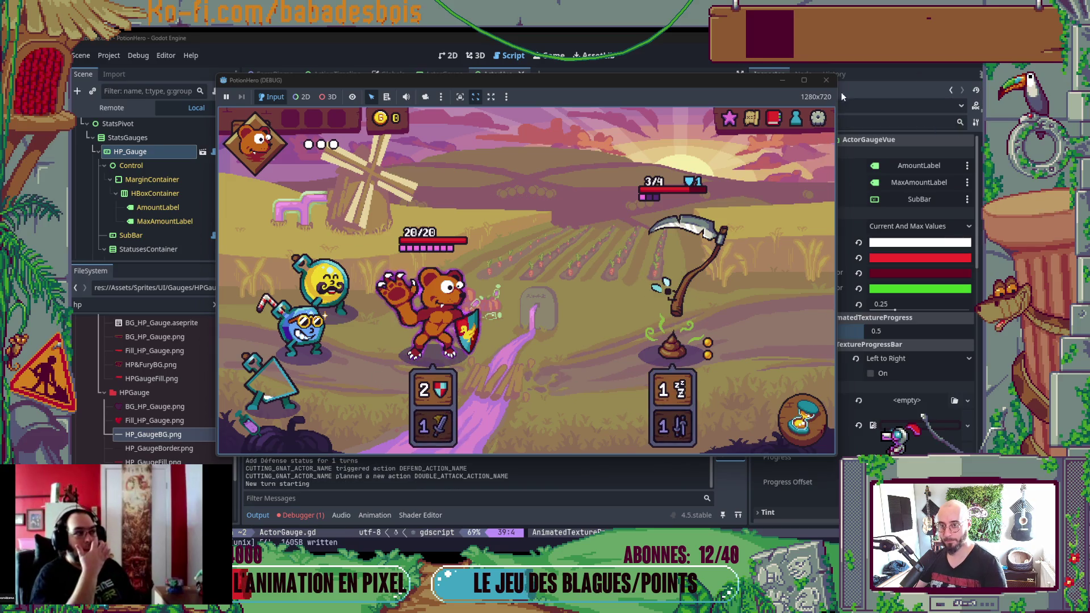
Close the game window and switch back to the scripts in Neovim.
click(827, 80)
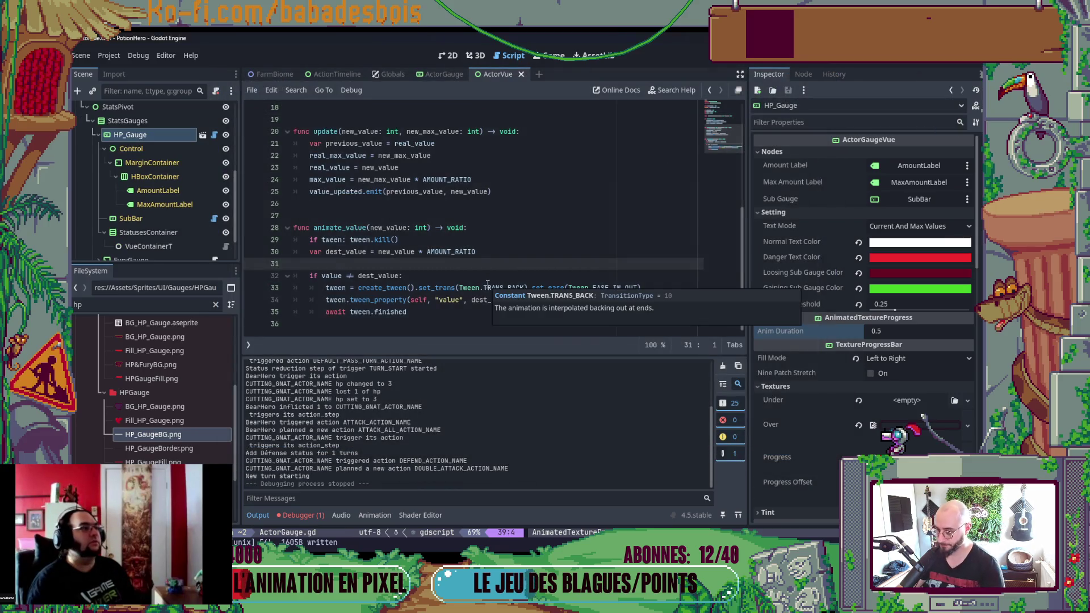
scroll(522, 270, up, 2)
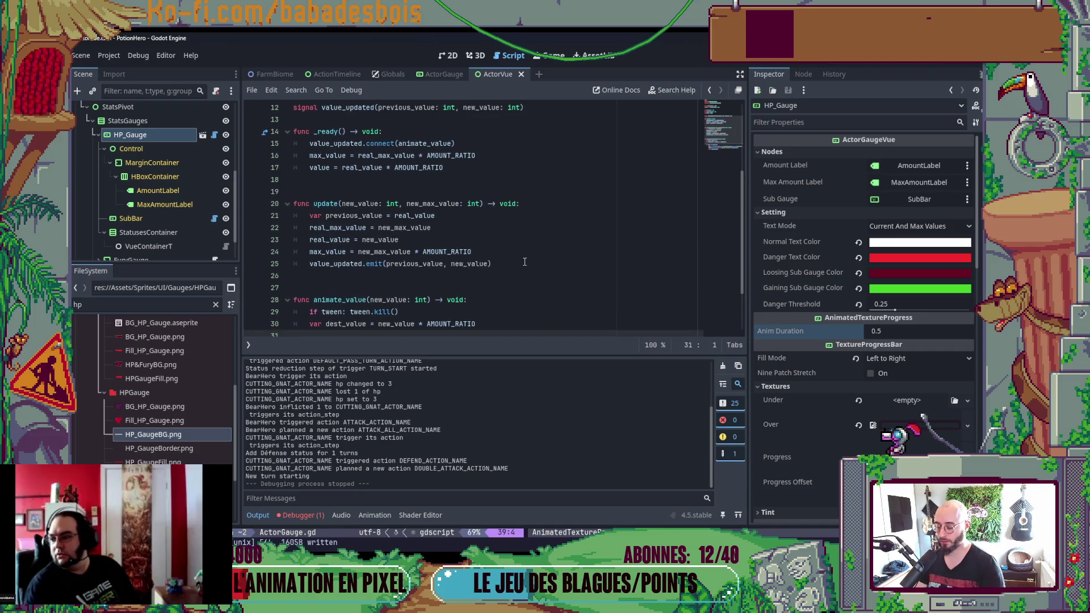
key(alt+Tab)
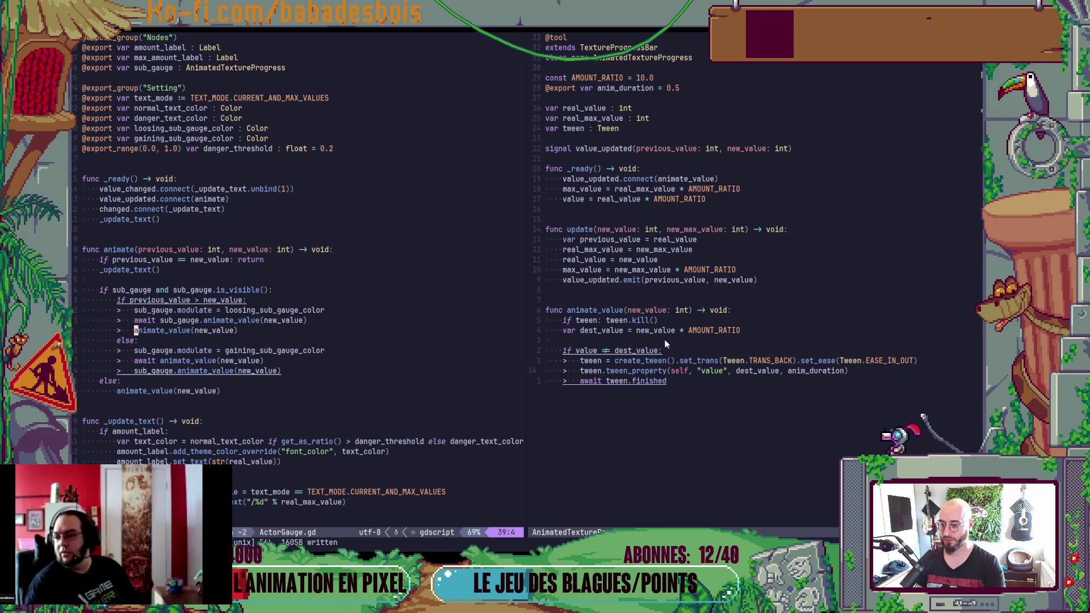
double_click(729, 331)
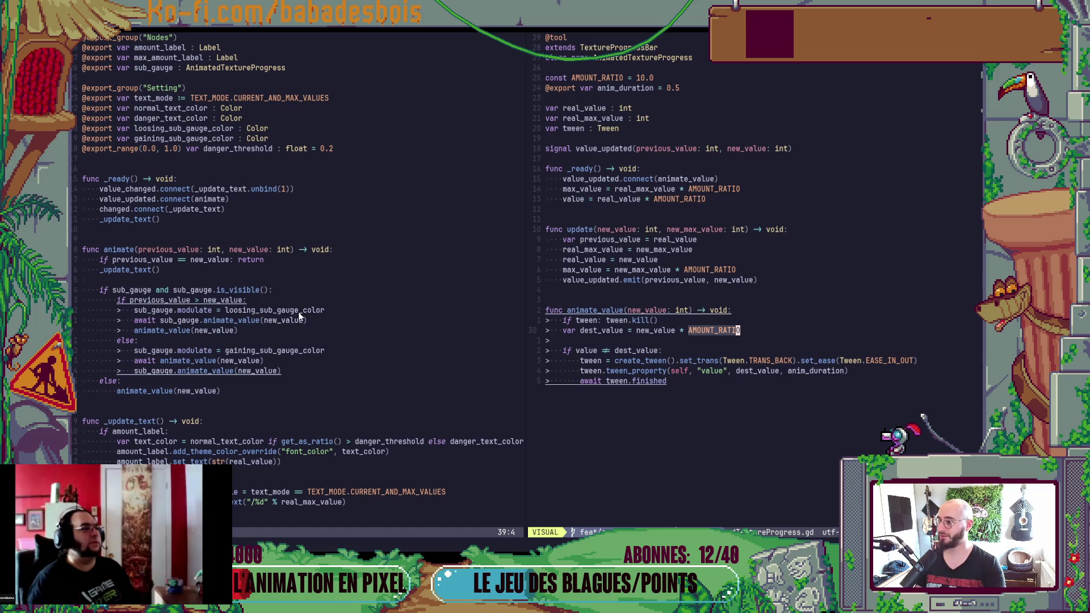
scroll(194, 210, up, 3)
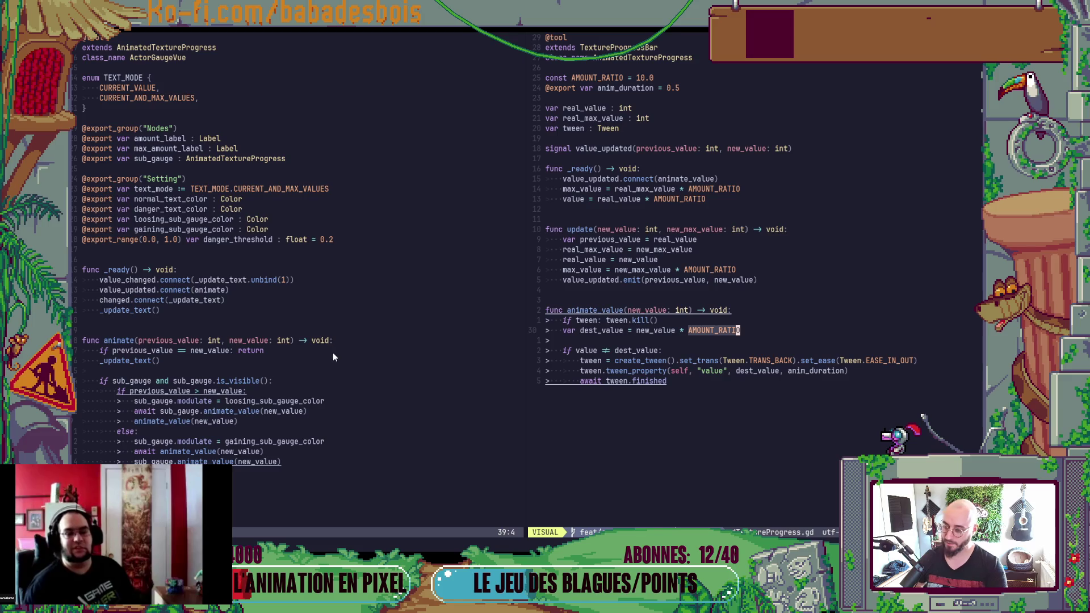
scroll(324, 361, down, 2)
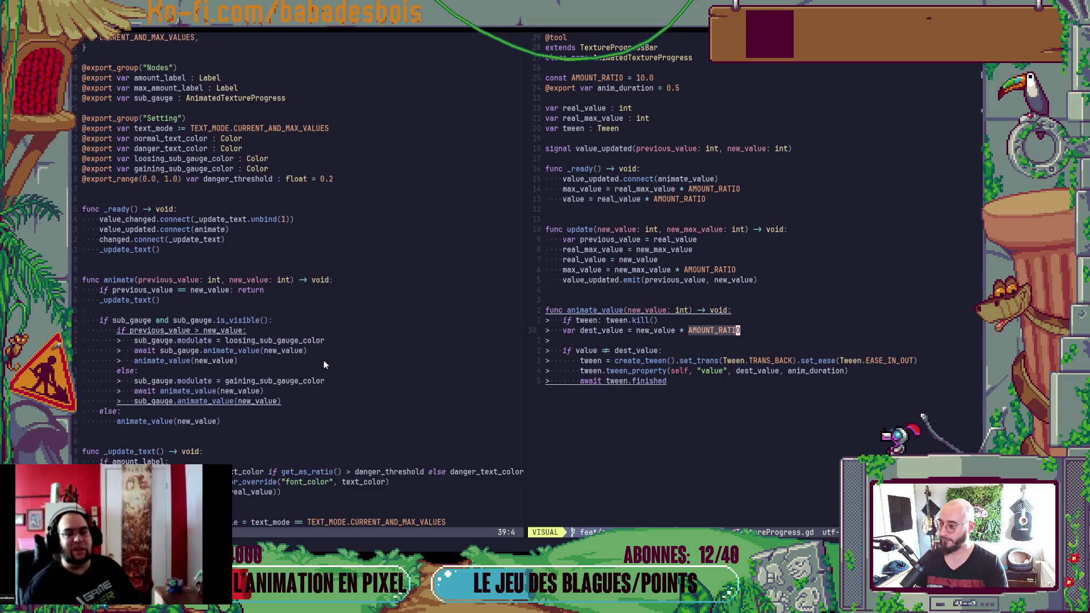
click(317, 297)
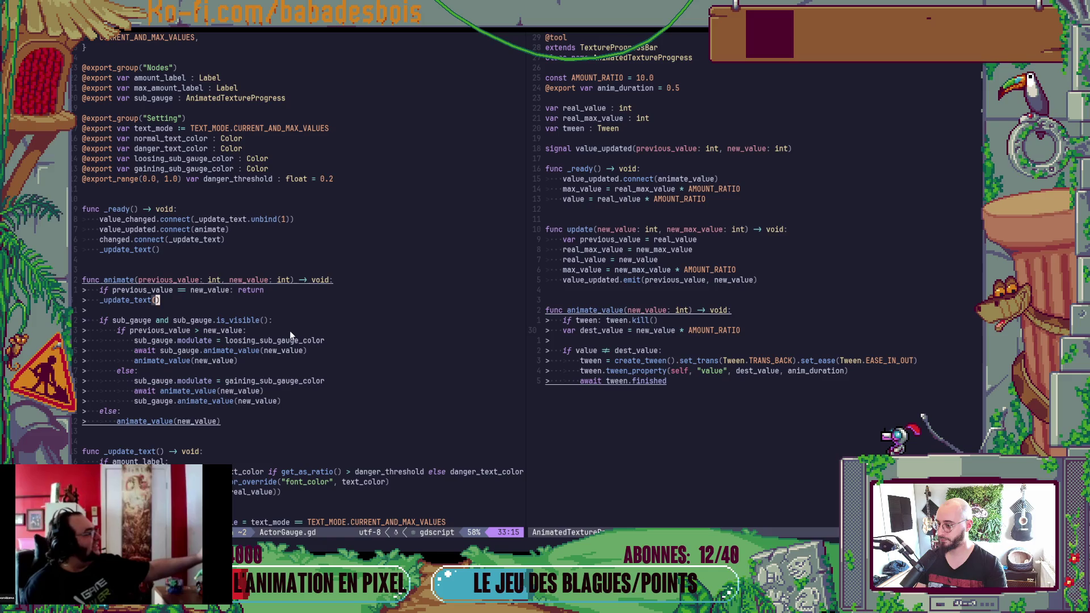
click(290, 330)
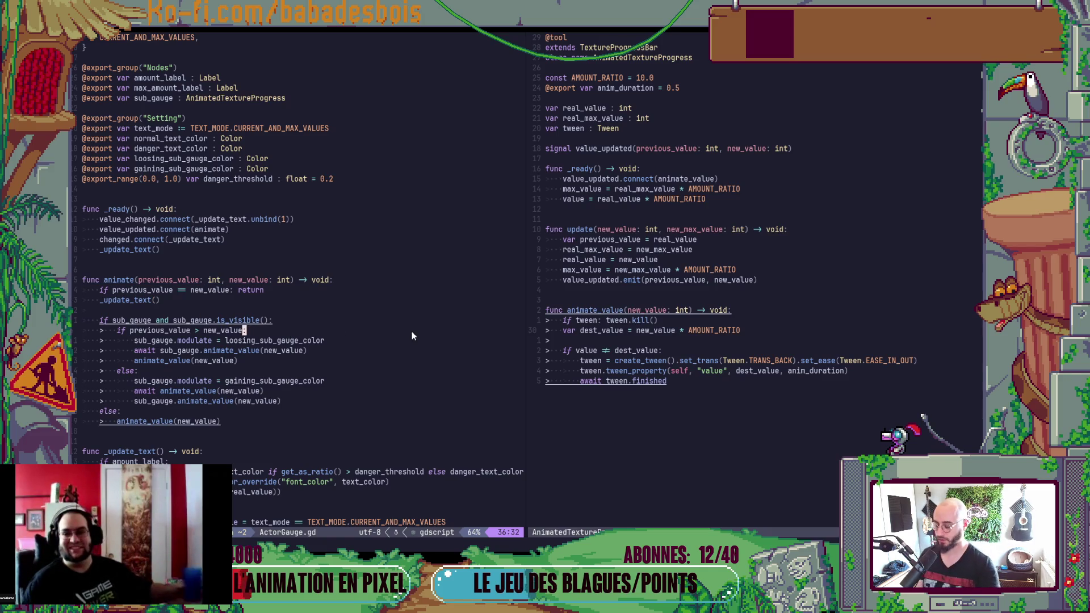
key(shift+o)
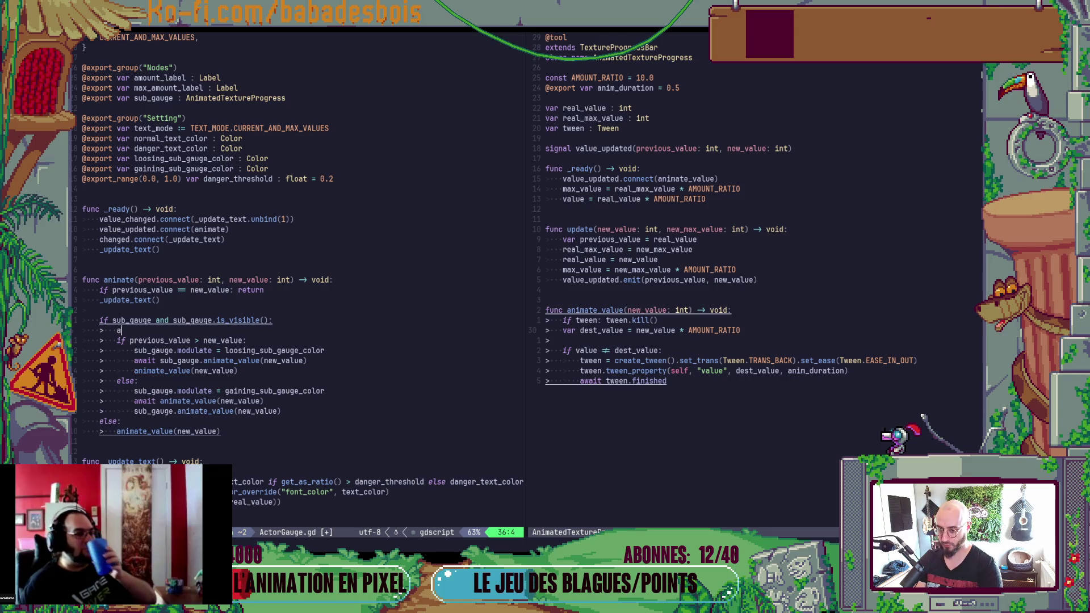
key(BackSpace)
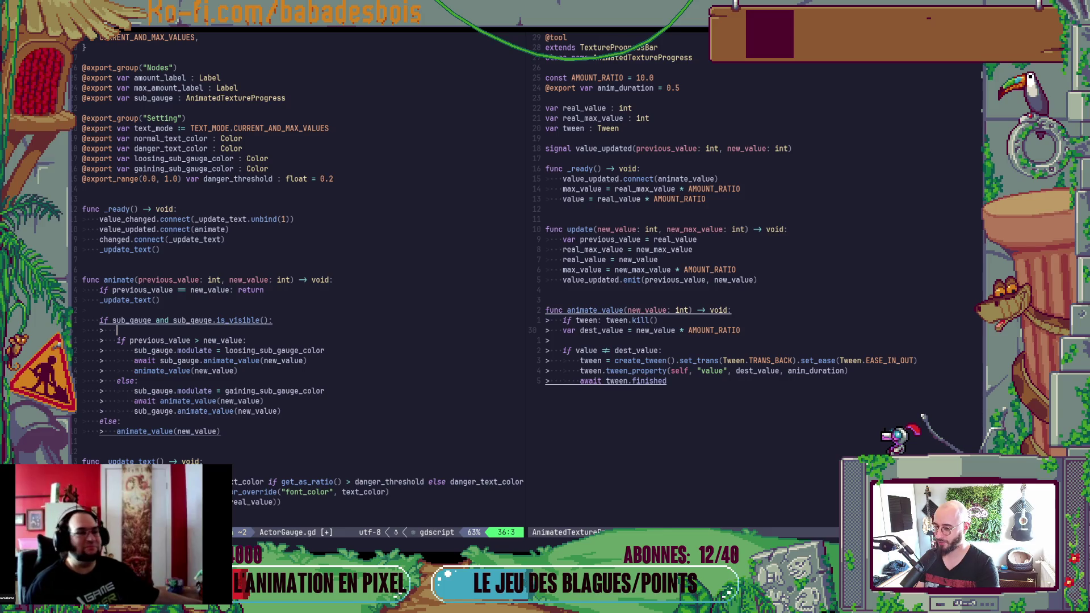
text(su)
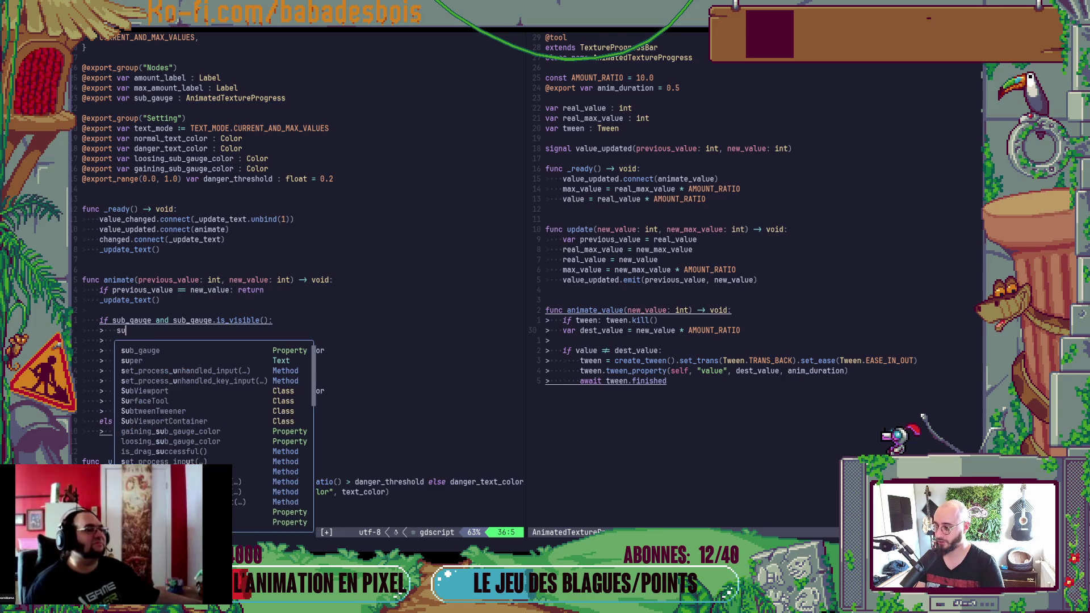
text(b_gauge.max_value =)
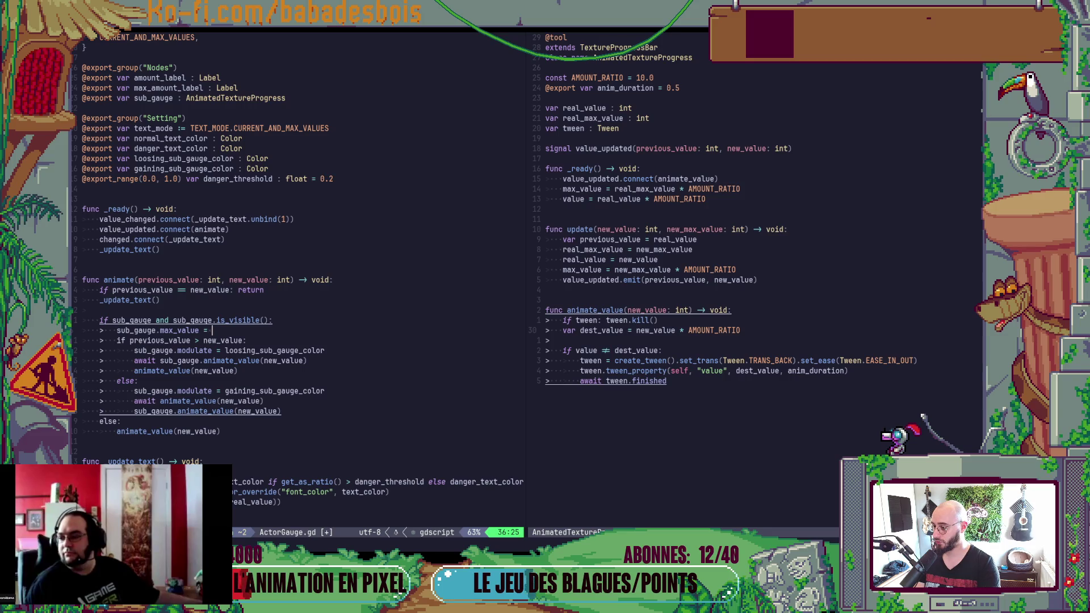
key(Escape)
key(u)
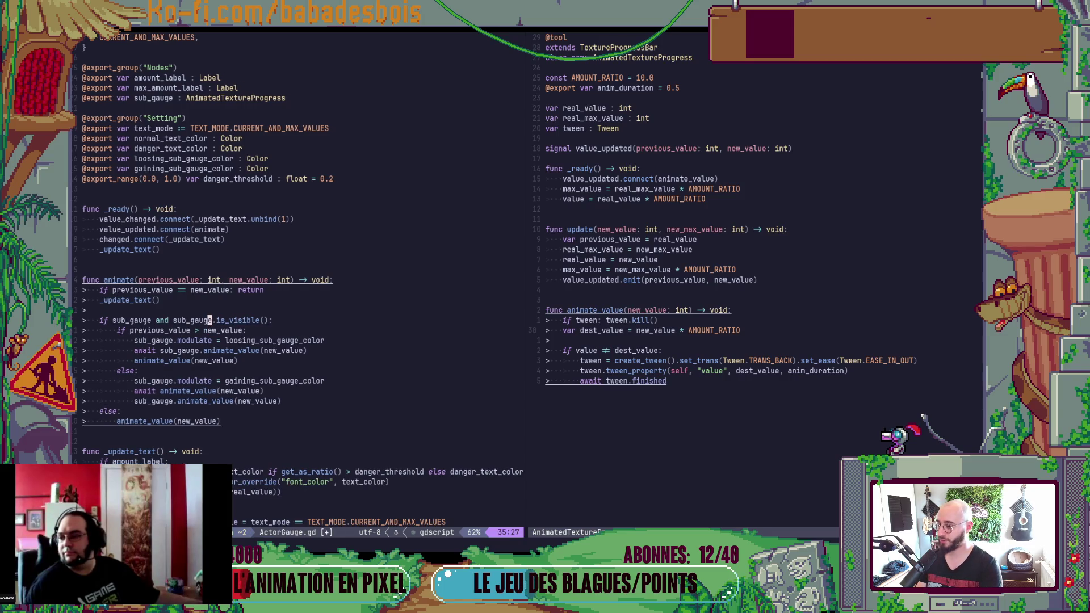
key(k)
key(k)
key(k)
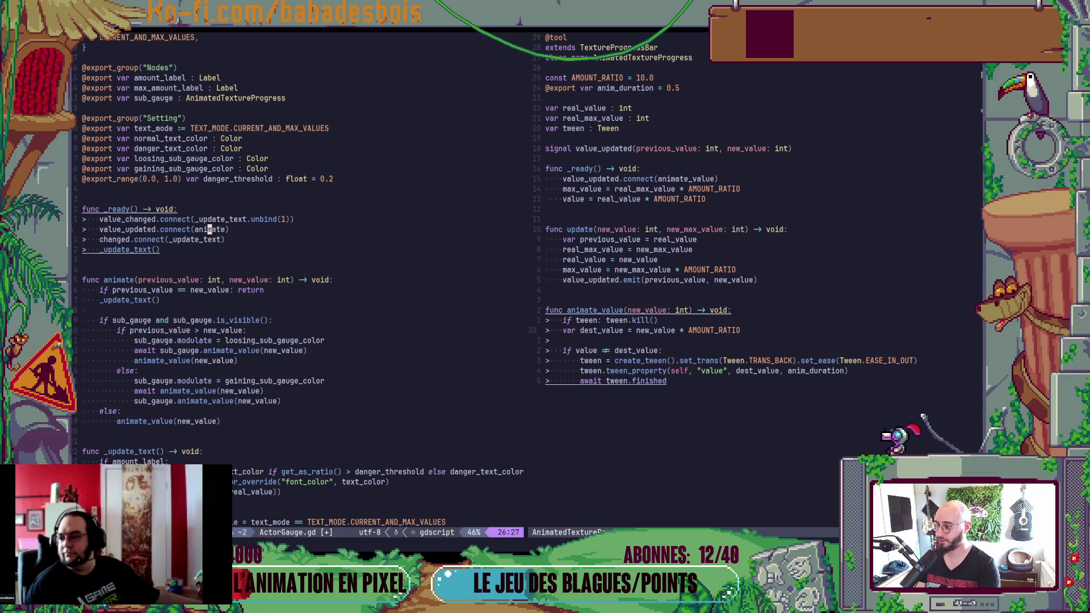
Split changed.connect(_update_text) so its argument and closing parenthesis sit on separate lines.
key(h)
key(h)
key(i)
key(Return)
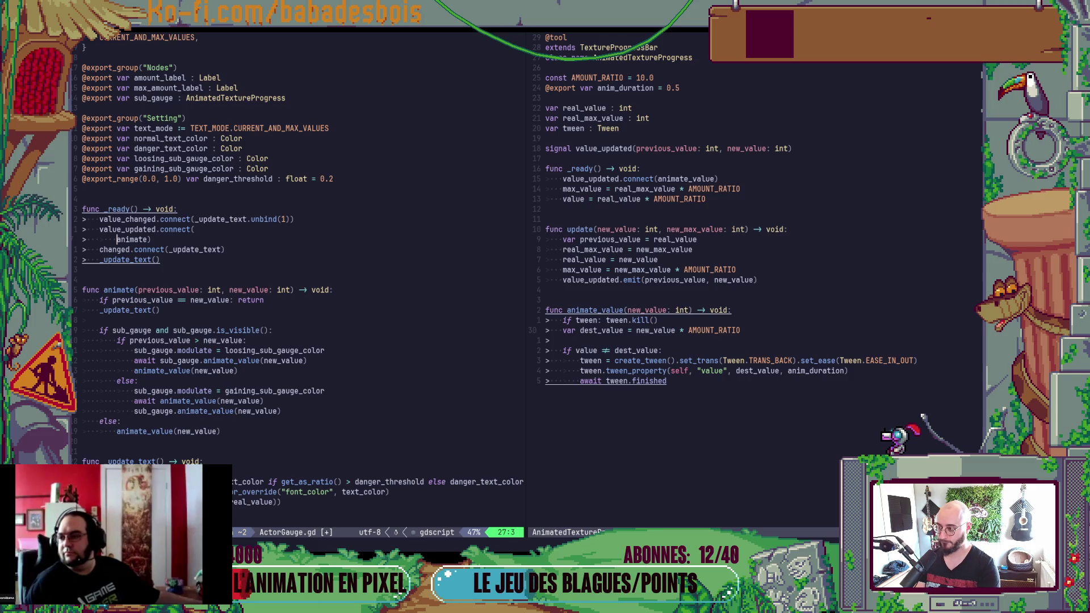
key(BackSpace)
key(BackSpace)
key(BackSpace)
key(Escape)
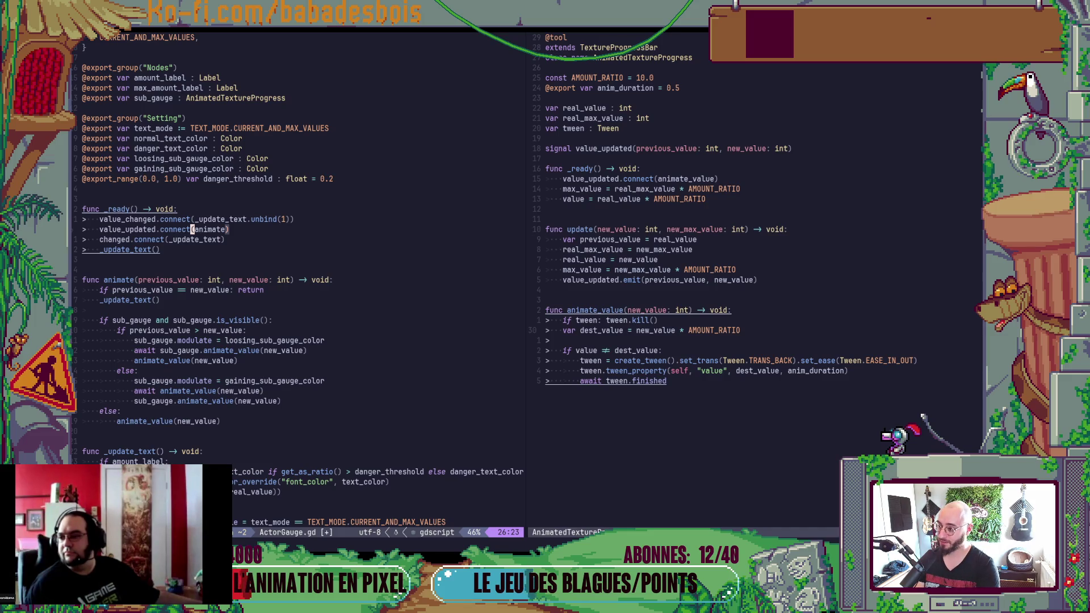
key(j)
key(h)
key(h)
key(h)
text(iu)
key(BackSpace)
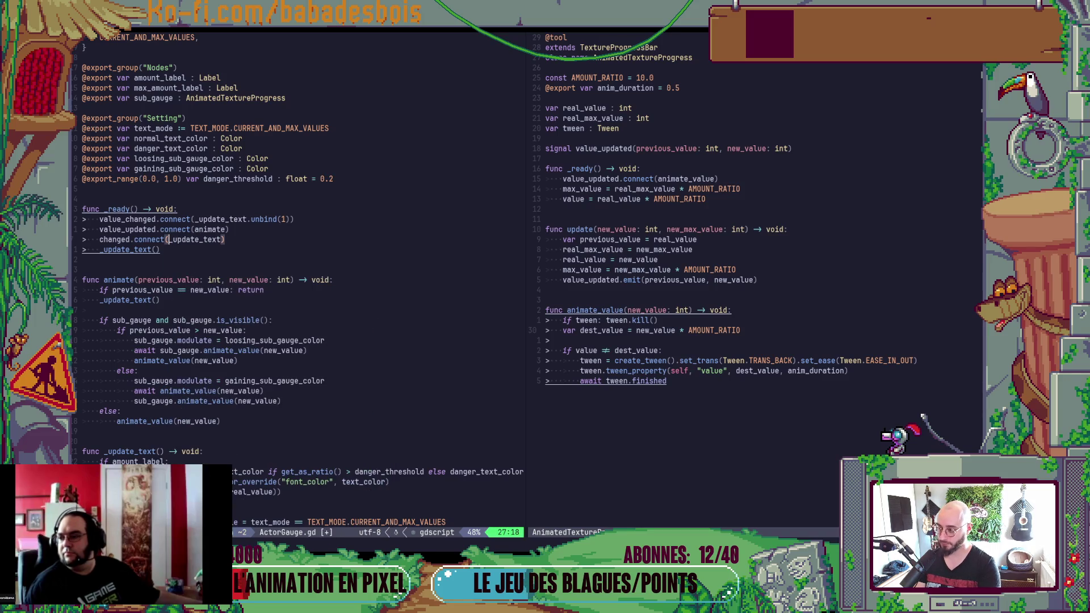
key(Return)
key(Escape)
key($)
key(i)
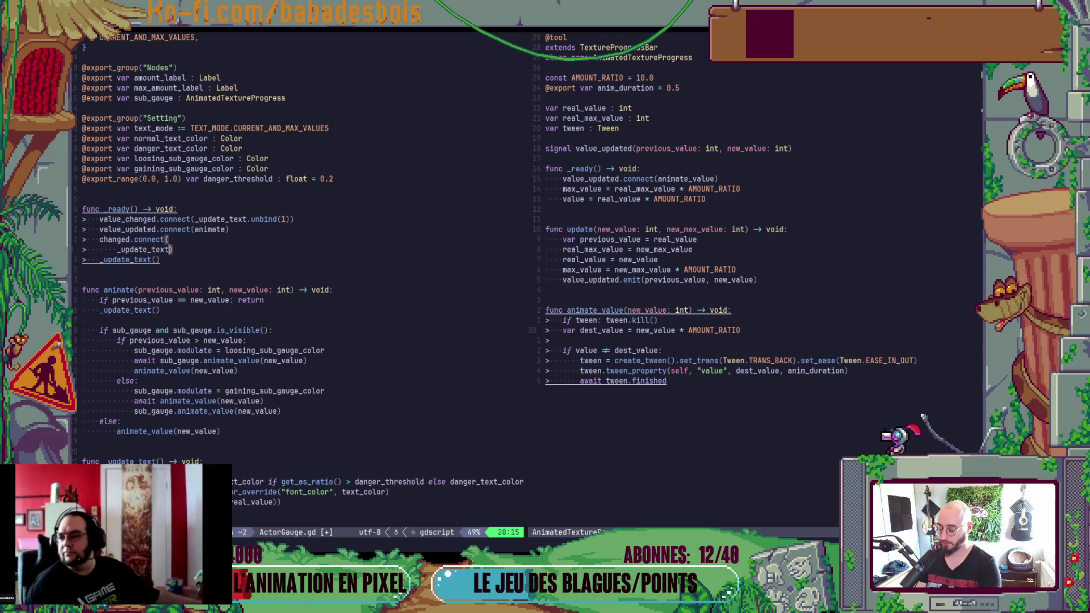
key(Return)
key(Escape)
key(k)
Wrap the argument in an indented func(): lambda calling _update_text(), and reindent the _ready block.
text(w)
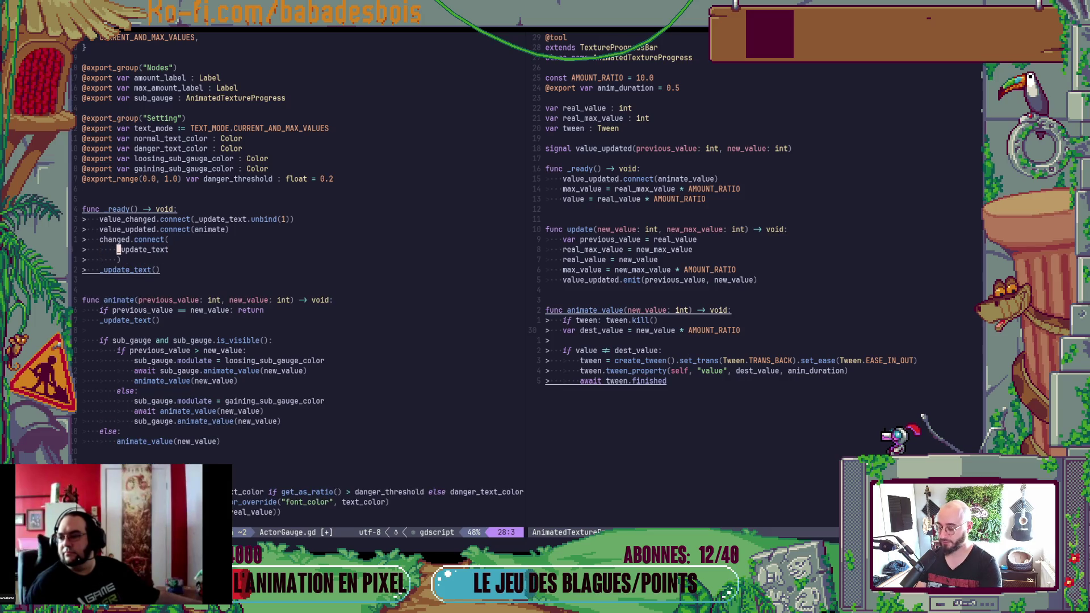
text(Ofunc():)
key(Escape)
key(j)
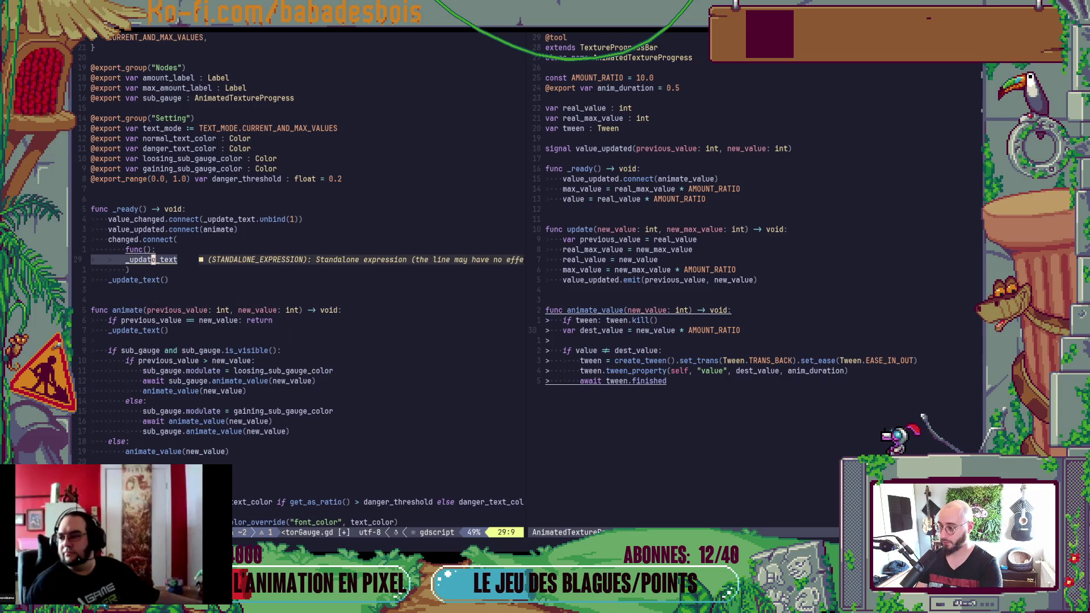
key(alt+space)
key(Escape)
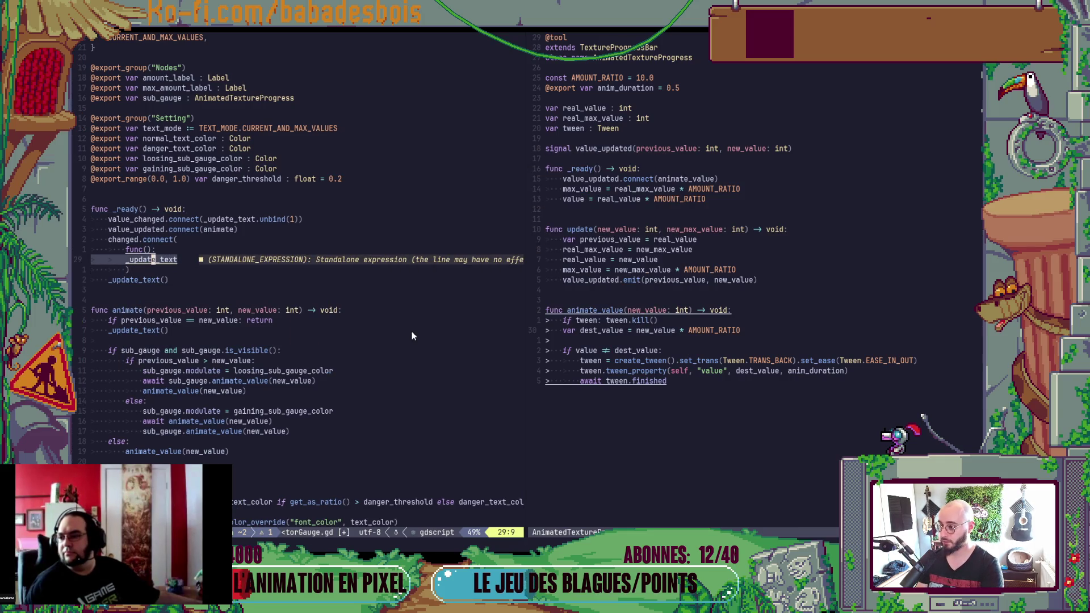
key(greater)
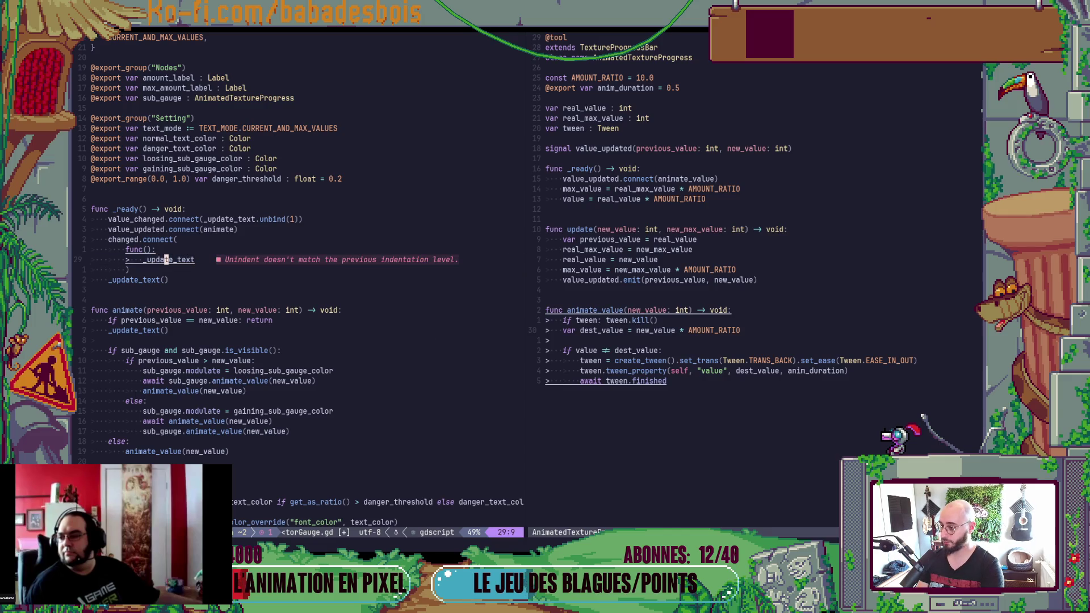
key(j)
key(V)
key({)
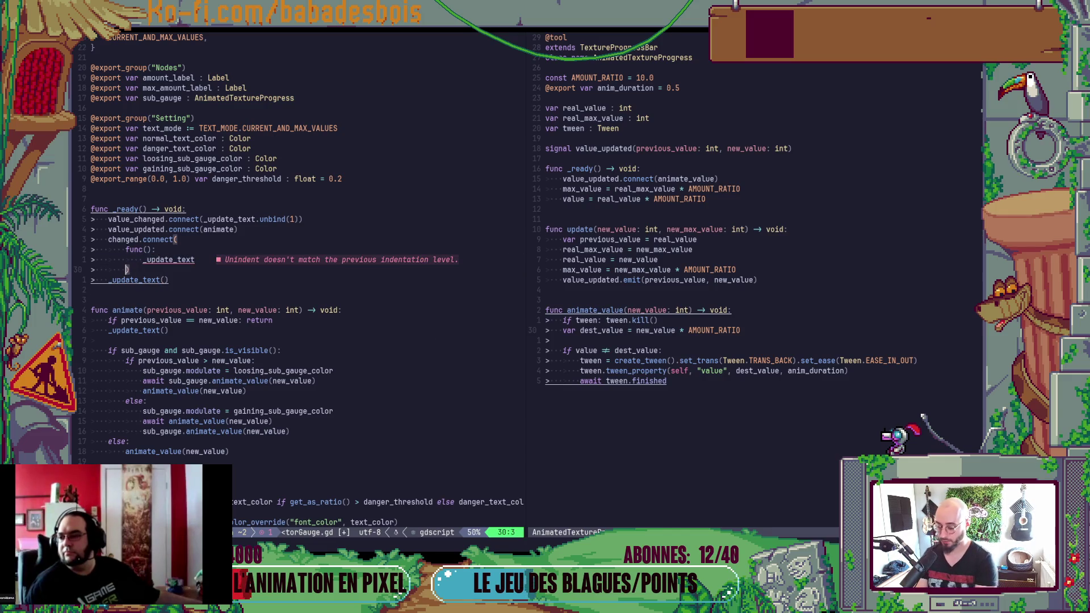
key(equal)
key(k)
key(A)
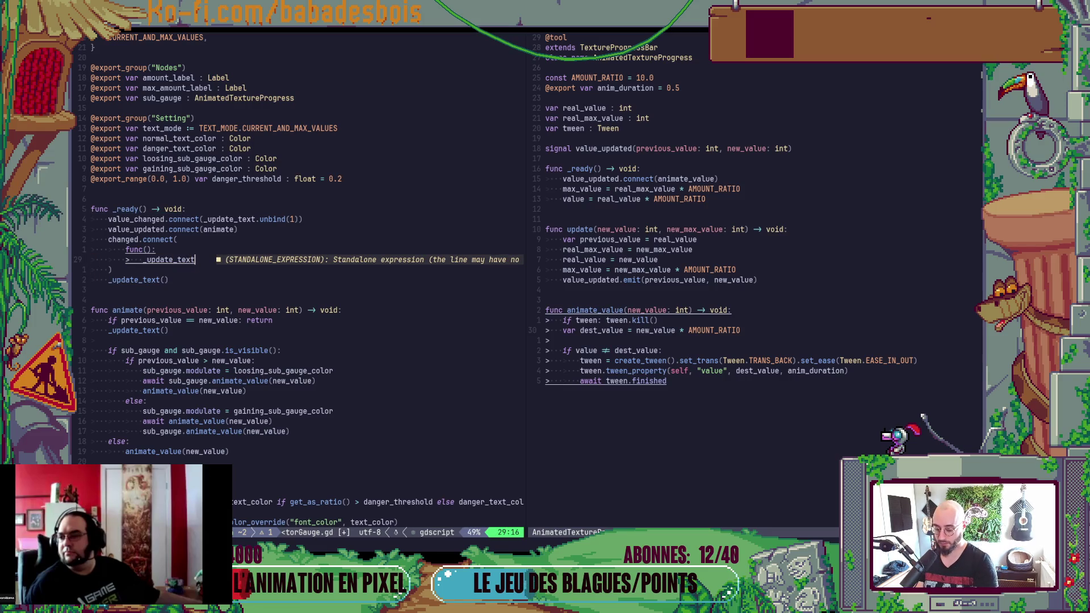
text(())
key(Escape)
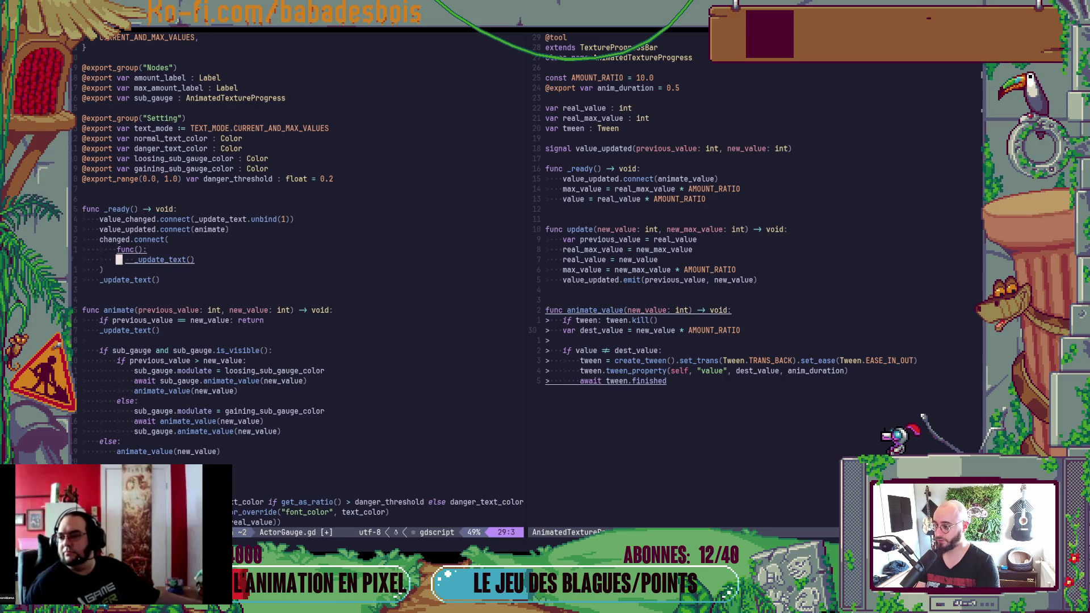
Add 'if sub_gauge: sub_gauge.max_value = max_value' above _update_text() and save the script.
text(O)
text(val)
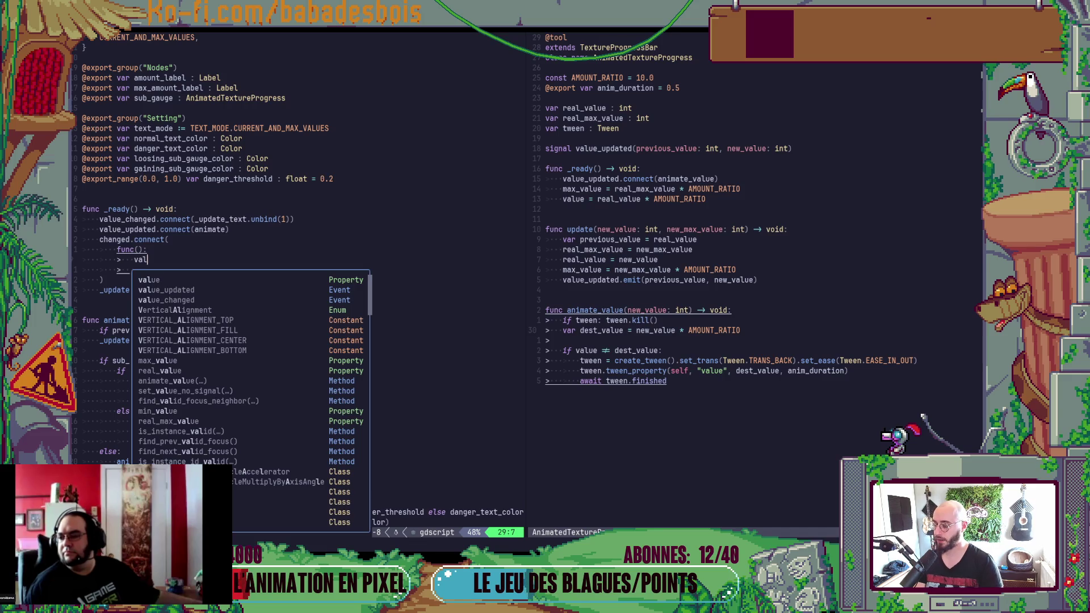
key(BackSpace)
key(BackSpace)
key(BackSpace)
text(su)
key(Return)
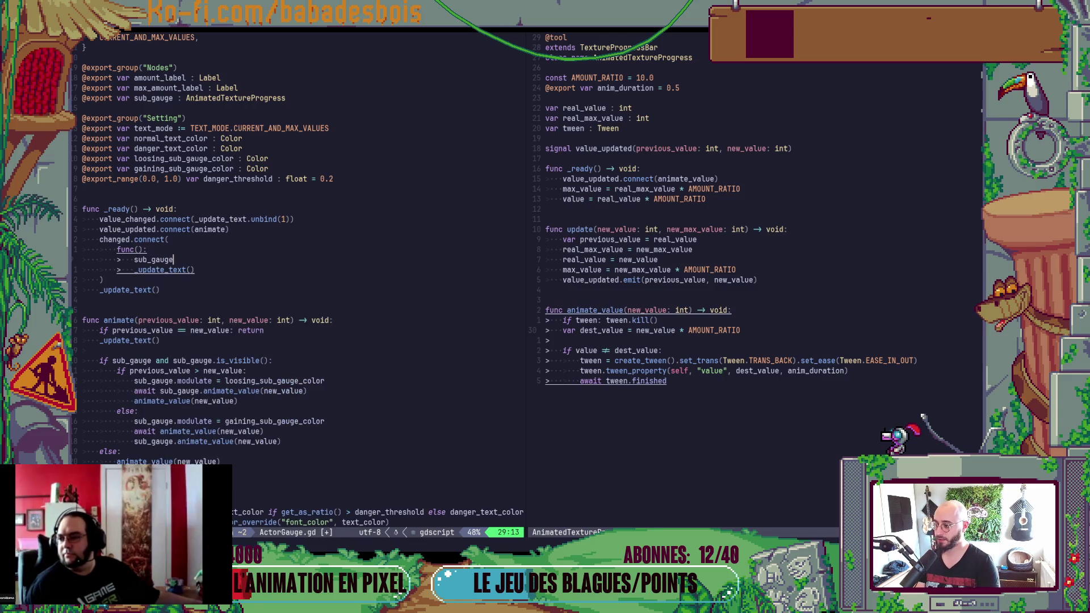
key(Escape)
text(b)
text(iif)
key(Escape)
text(A: sub_gauge.ma)
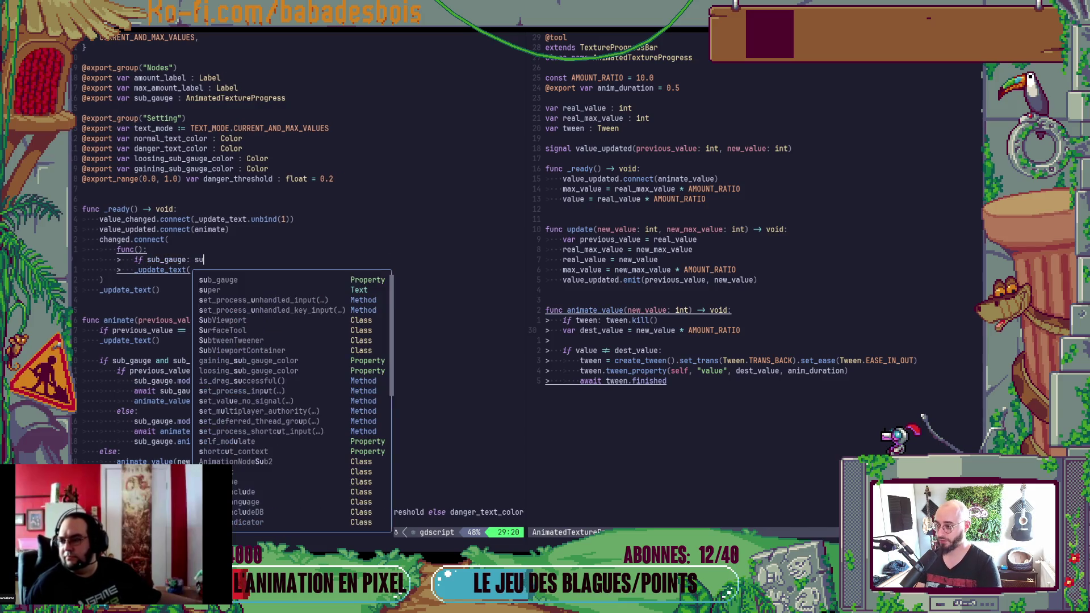
key(Return)
text(= m)
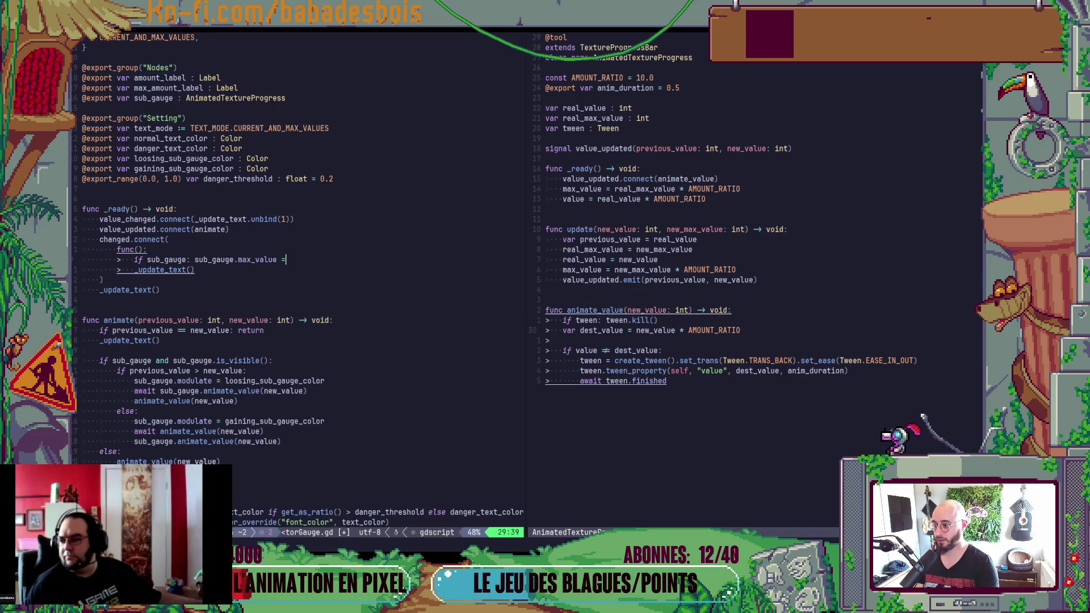
text(ax)
key(Return)
key(Escape)
text(:w)
key(Return)
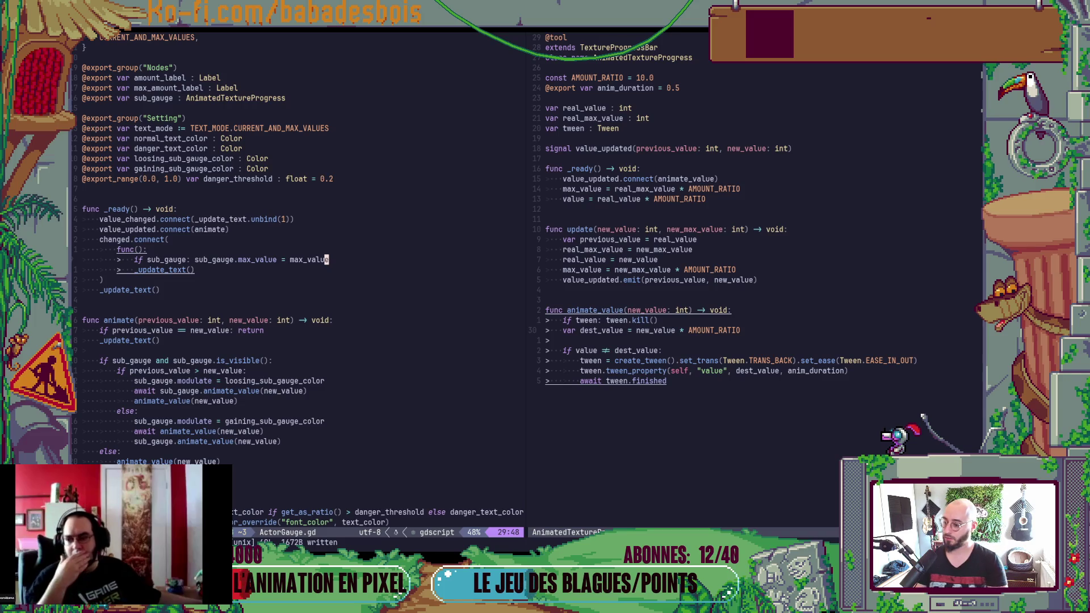
key(alt+Tab)
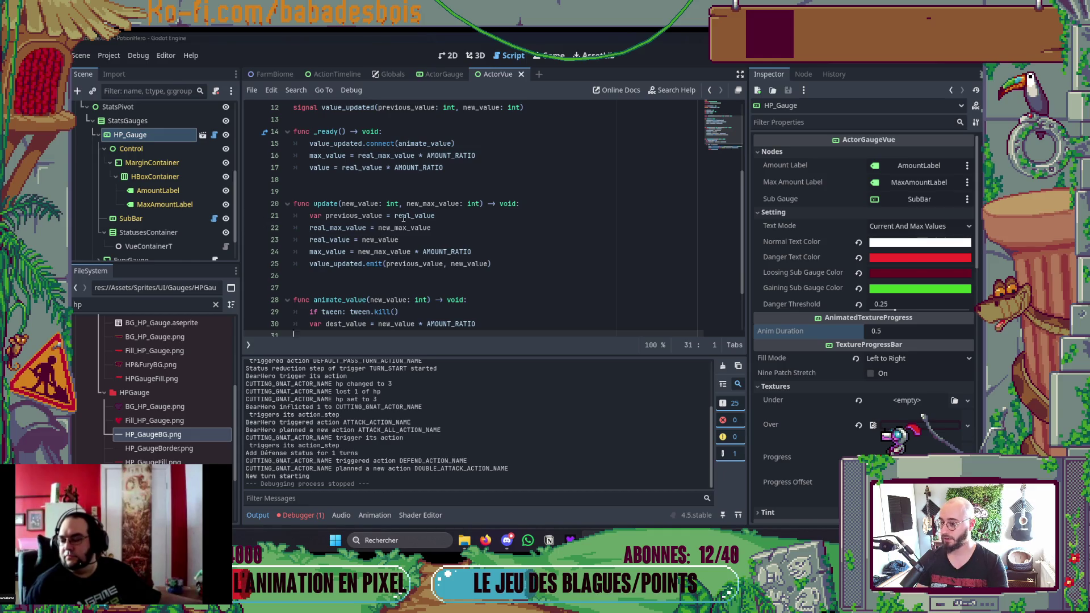
Remove the modulate property from the losing branch's sub_gauge colour assignment.
key(alt+Tab)
scroll(345, 349, down, 2)
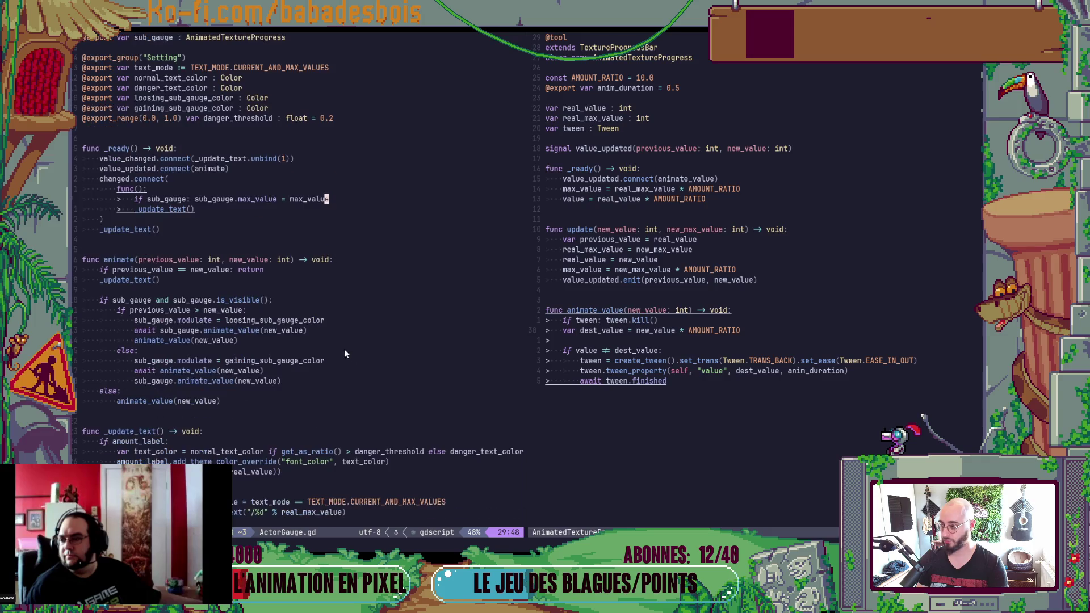
click(178, 318)
click(178, 320)
key(c)
key(w)
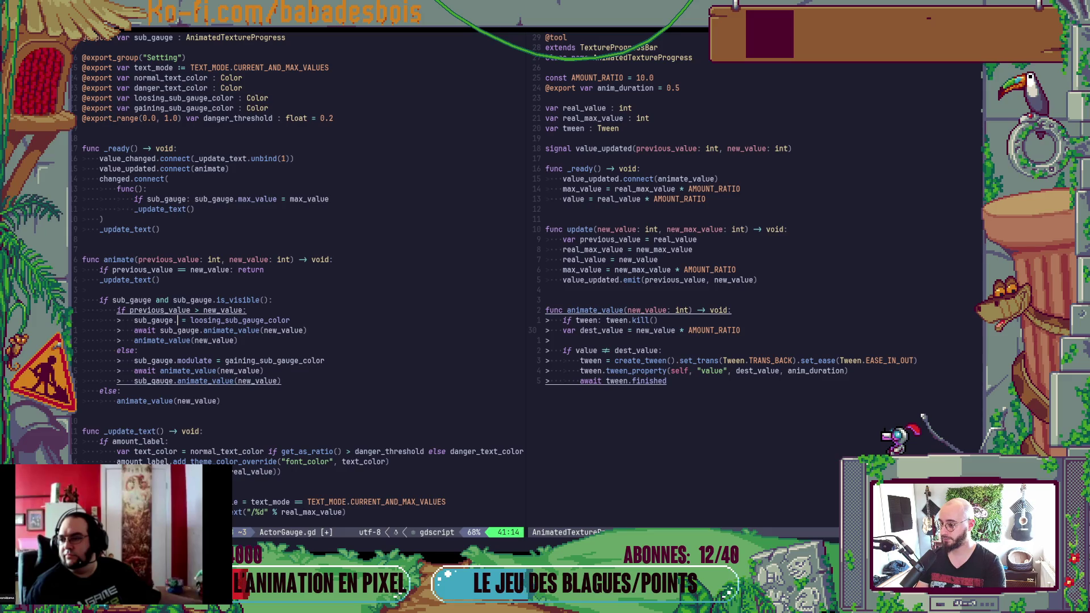
text(m)
key(BackSpace)
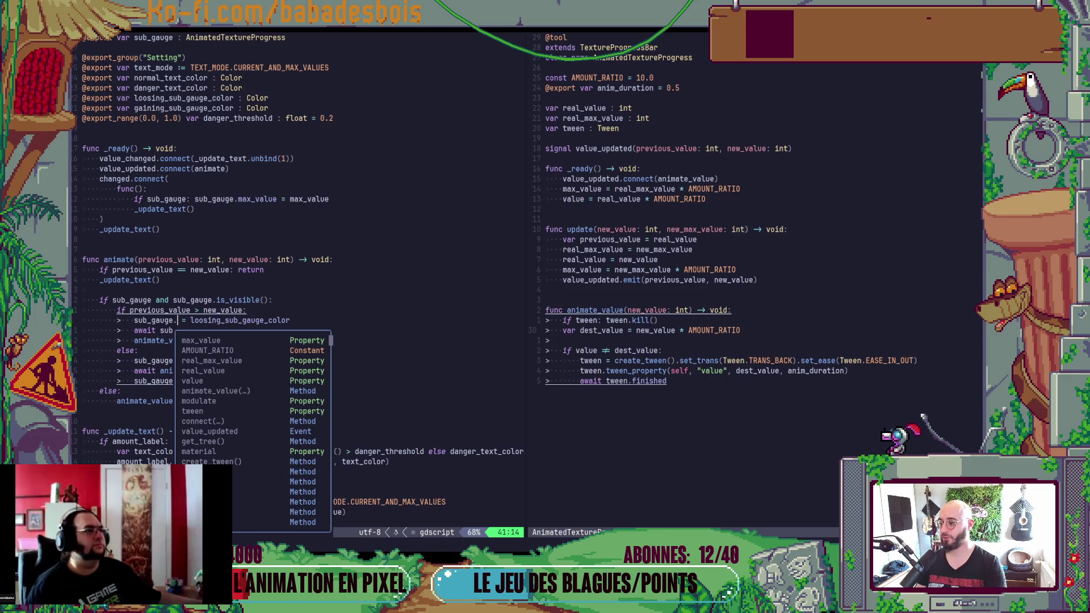
Check Godot's Tint properties, then use sub_gauge.tint_progress in the losing branch.
key(alt+Tab)
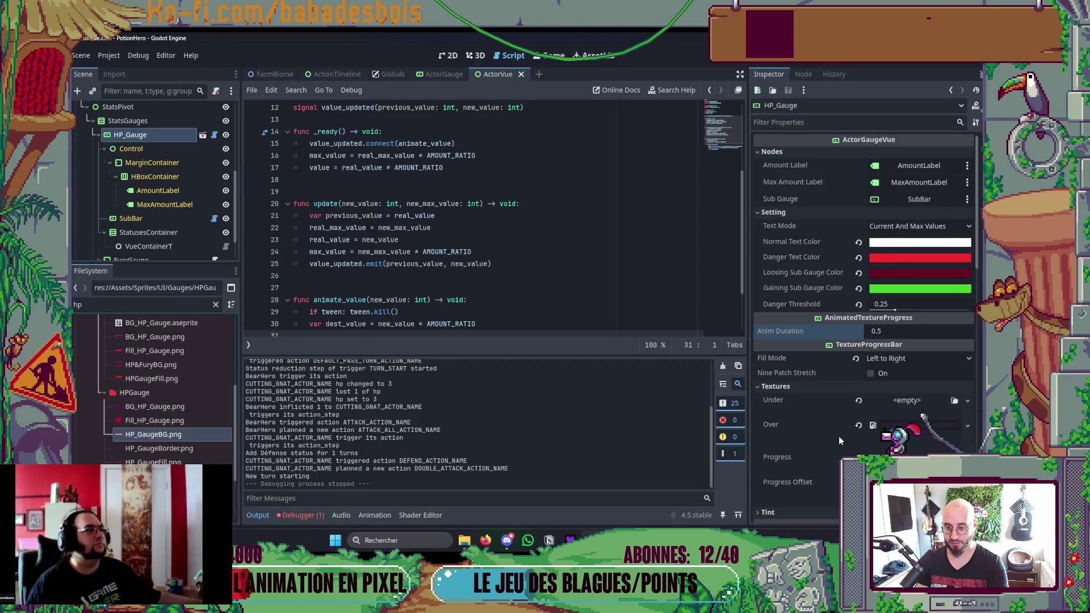
scroll(840, 428, down, 3)
click(827, 368)
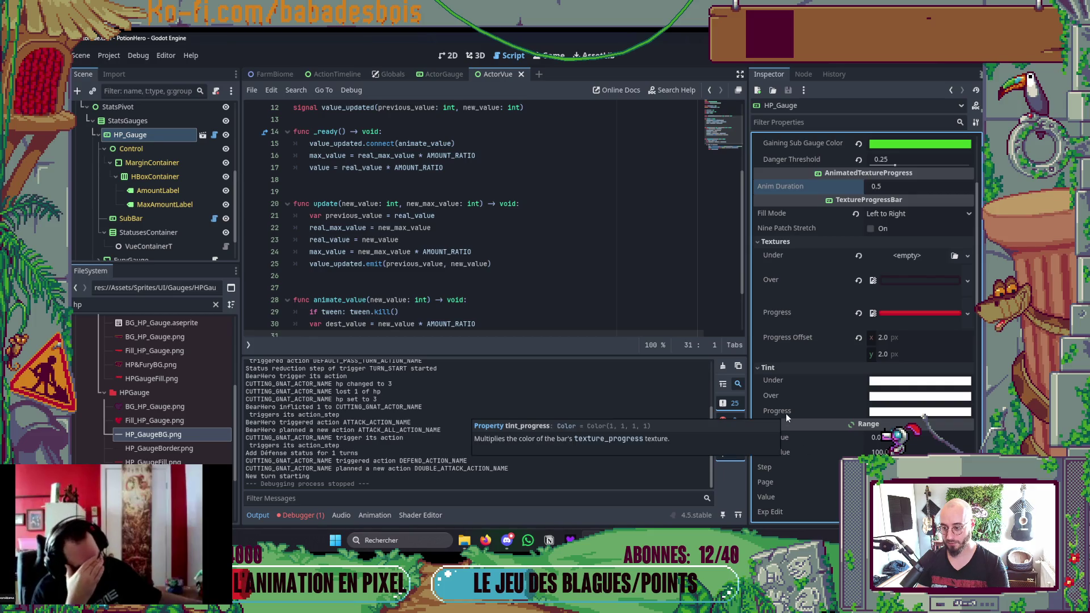
key(alt+Tab)
text(tint_p)
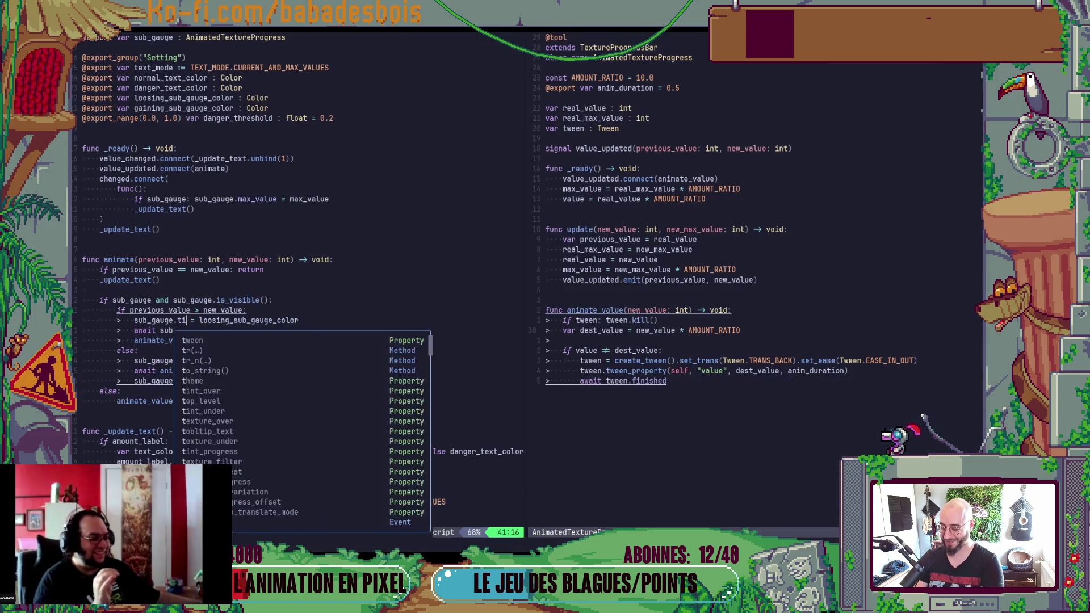
key(Tab)
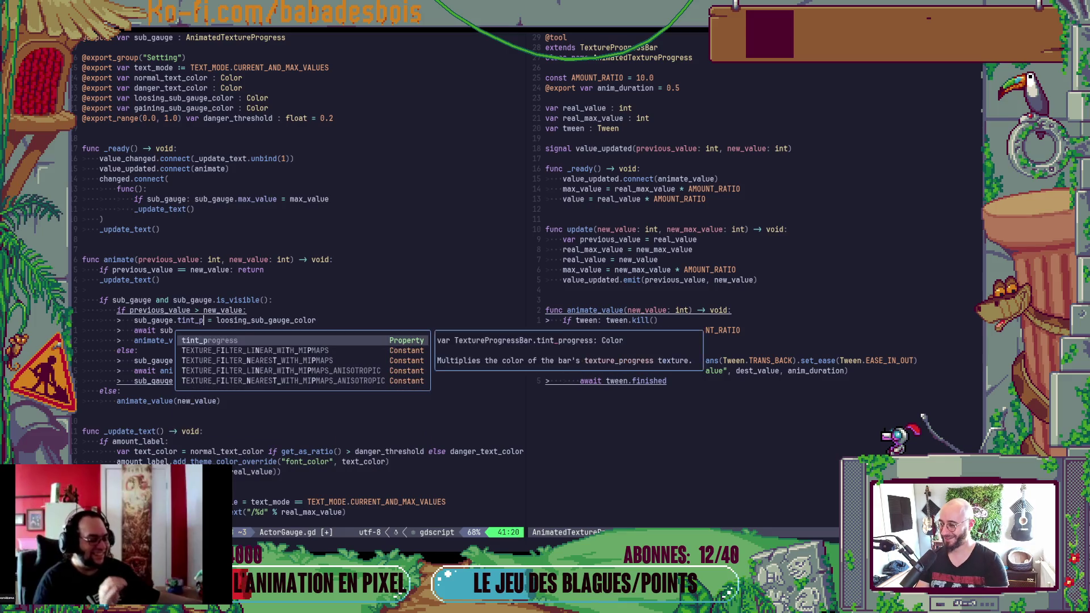
key(Escape)
Repeat the tint_progress change in the gaining branch, save, and launch the game.
key(b)
key(j)
key(j)
key(j)
key(period)
text(:w)
key(Return)
key(alt+Tab)
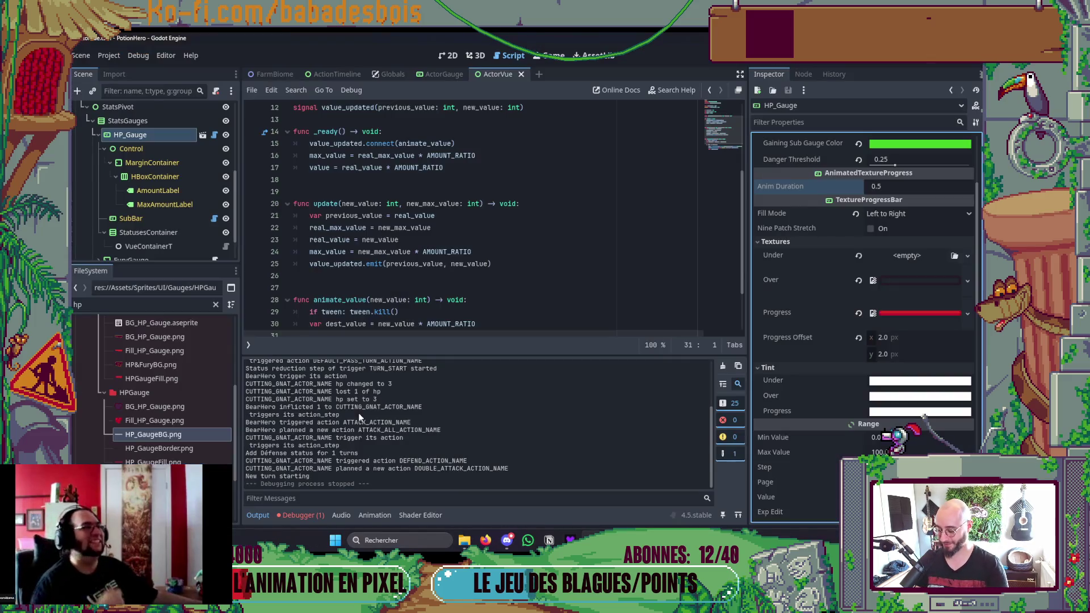
key(F5)
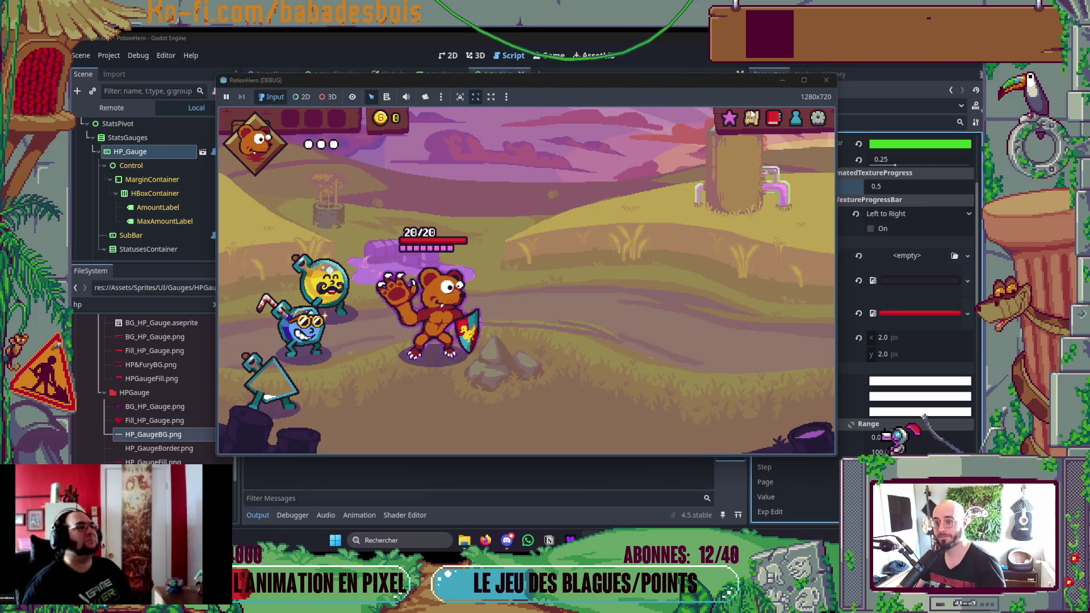
Enter a battle from the sword stage on the map to watch the HP gauges, then close the game.
click(751, 116)
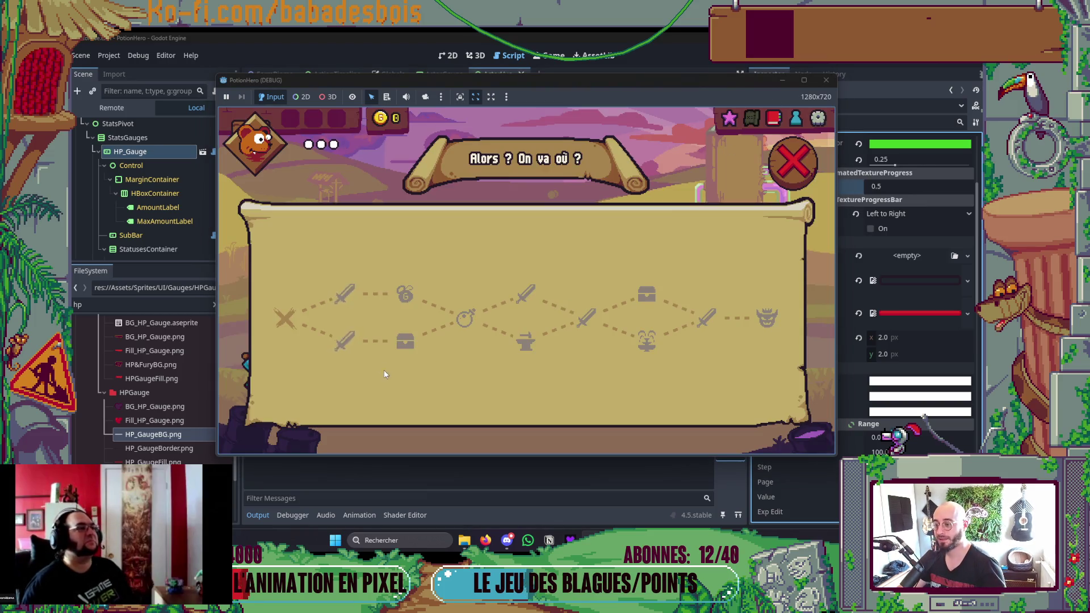
click(346, 290)
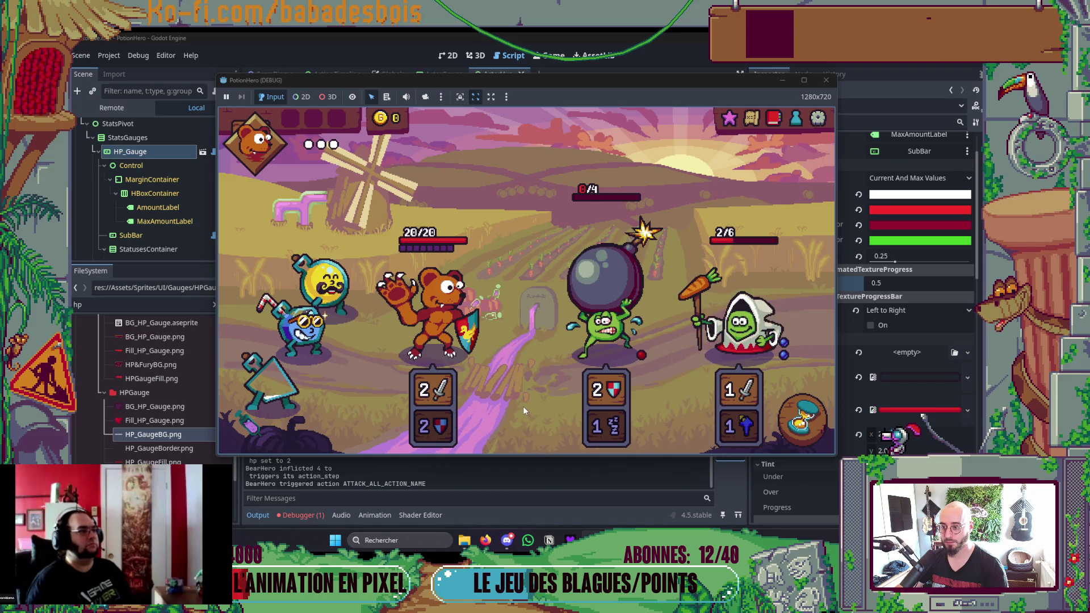
click(826, 80)
click(591, 540)
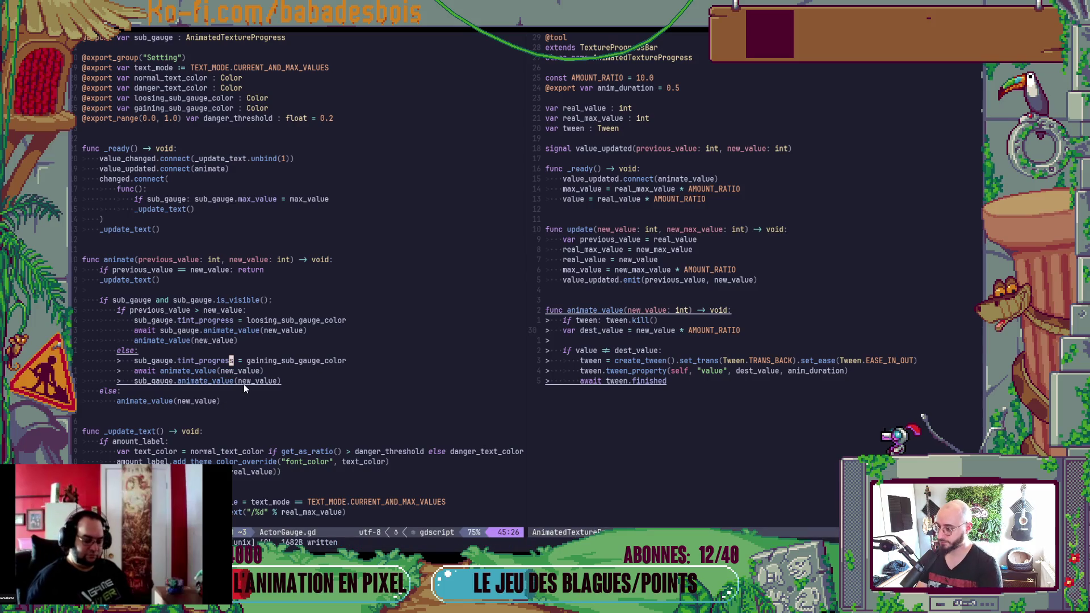
Swap the gaining branch's two animate calls, putting await on the new first call.
key(j)
key(d)
key(d)
text(pk)
text(iawait)
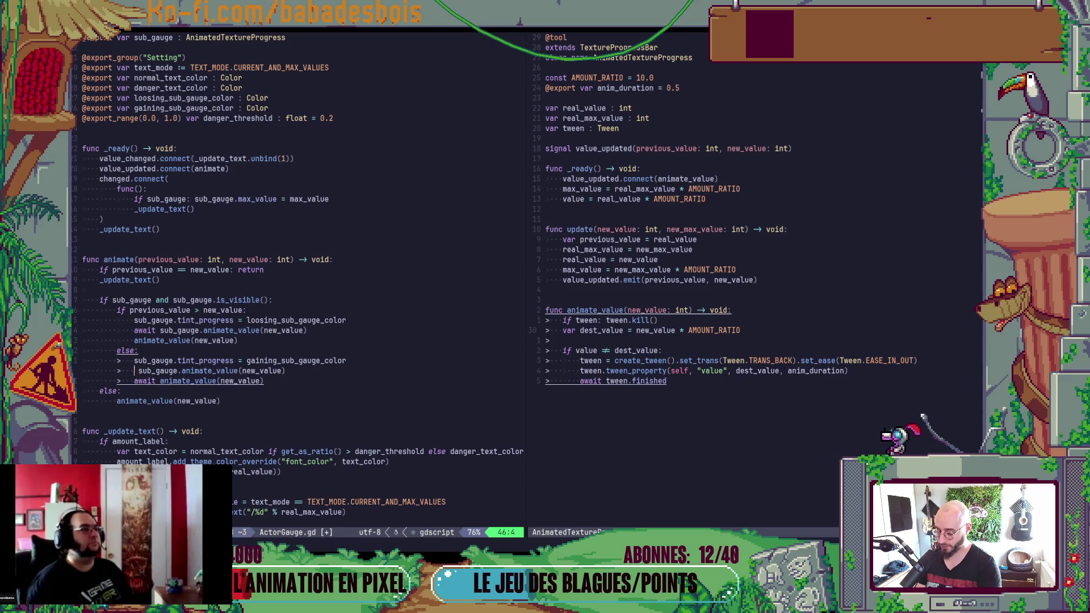
key(Escape)
key(j)
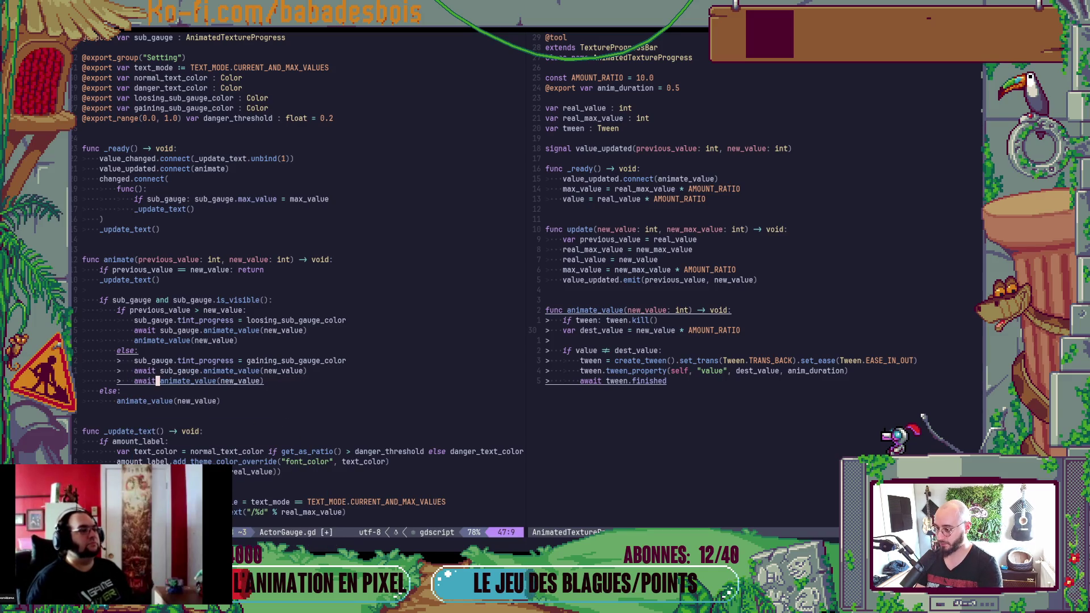
key(b)
Swap the losing branch so await animate_value runs before sub_gauge's, save, and relaunch.
key(d)
key(w)
key(k)
key(k)
key(k)
key(d)
key(d)
text(pkiawait)
key(Escape)
key(j)
text(dw:w)
key(Return)
key(alt+Tab)
key(F5)
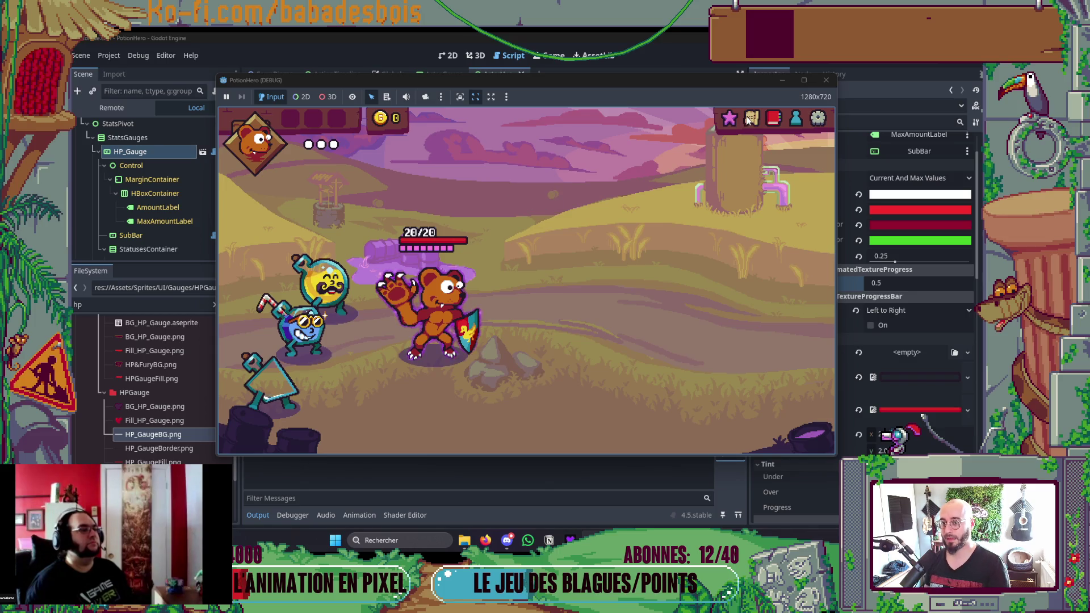
Start a sword-stage battle, end three turns until the bear is at 16/20, then stop.
click(750, 119)
click(346, 293)
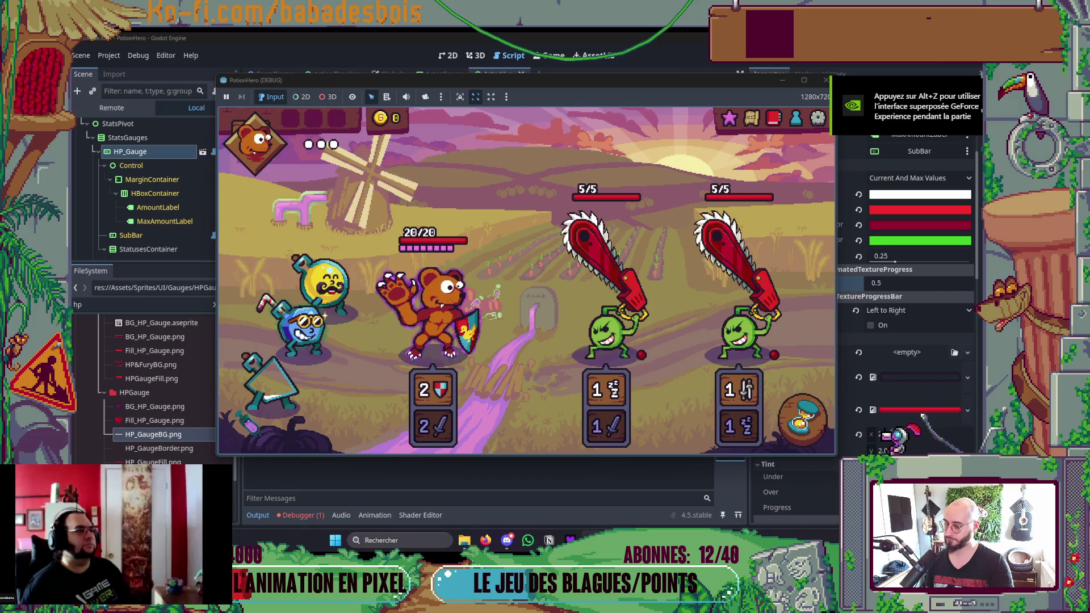
click(812, 427)
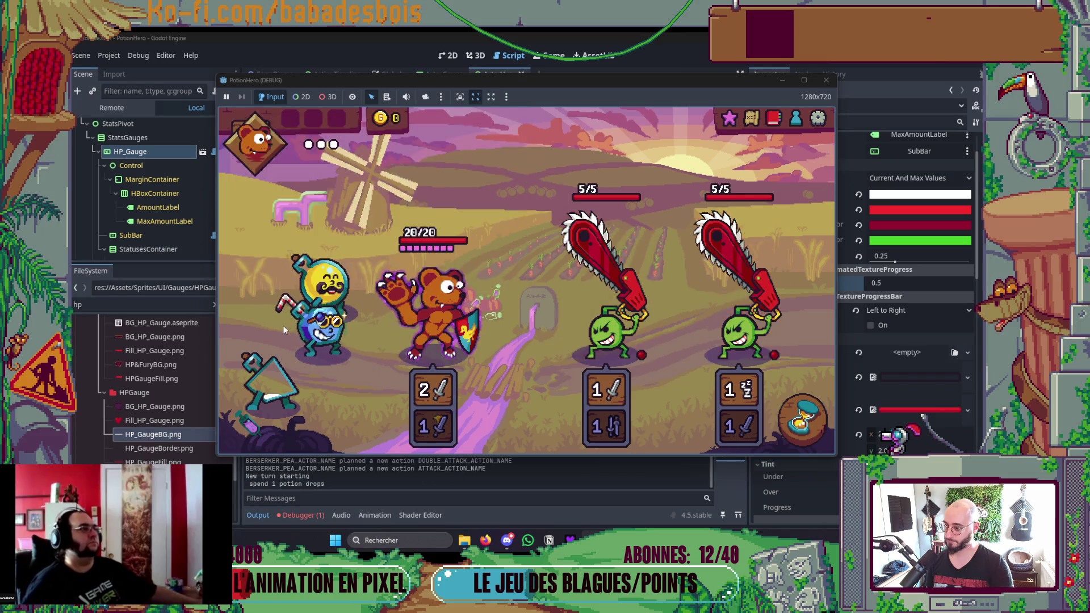
click(797, 432)
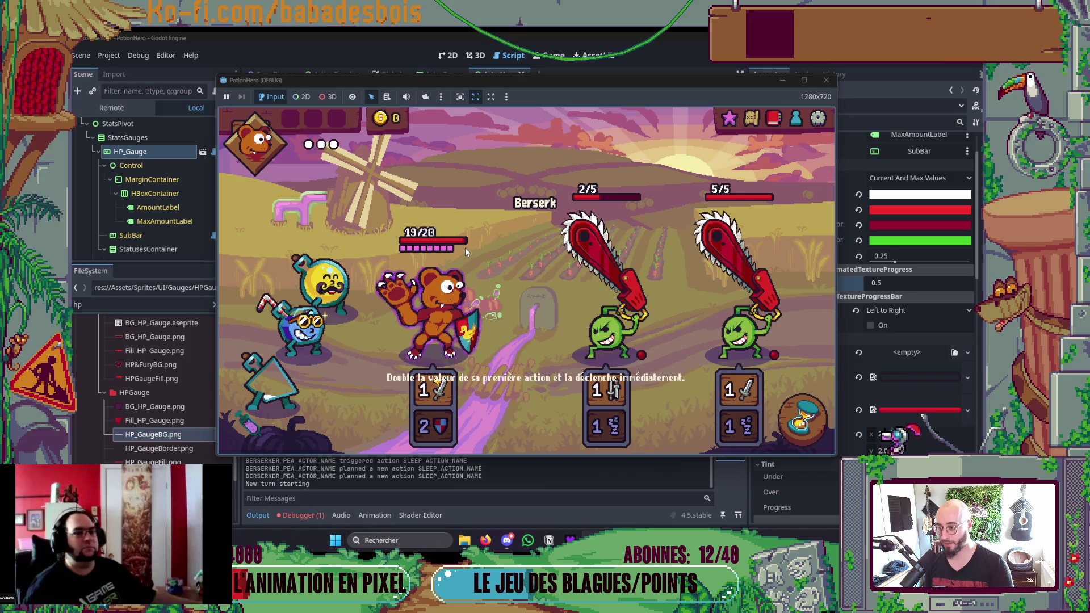
click(809, 422)
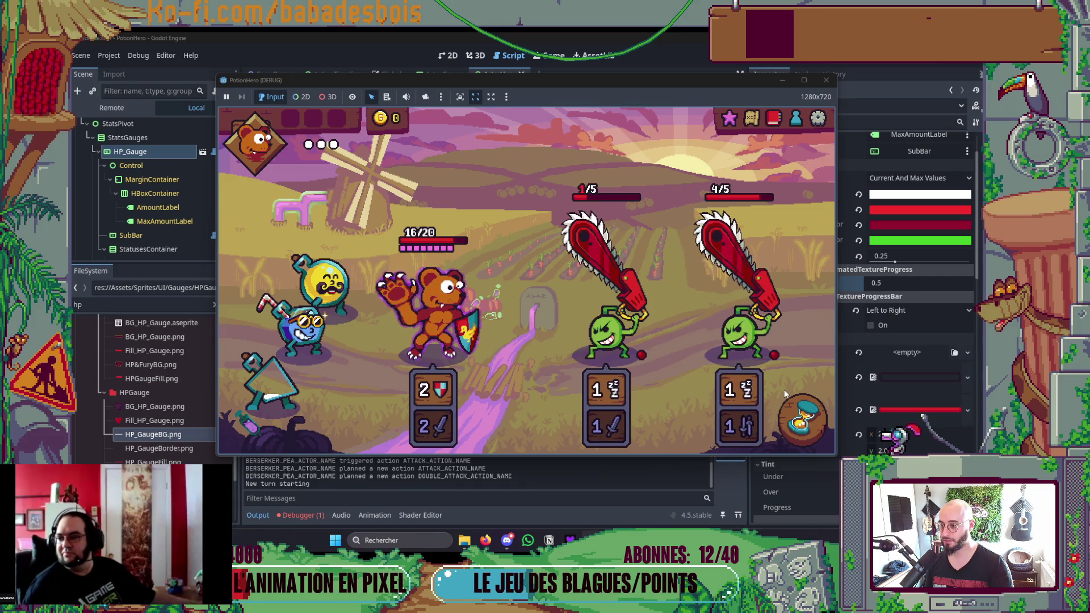
click(823, 78)
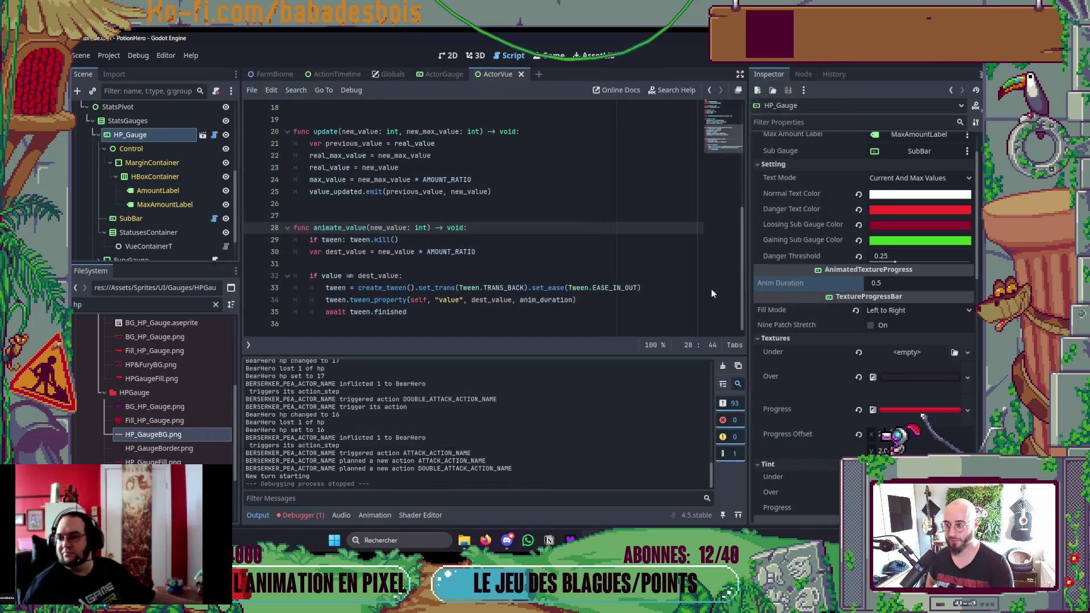
Switch to the 2D workspace and zoom the canvas onto the HP gauge.
click(448, 56)
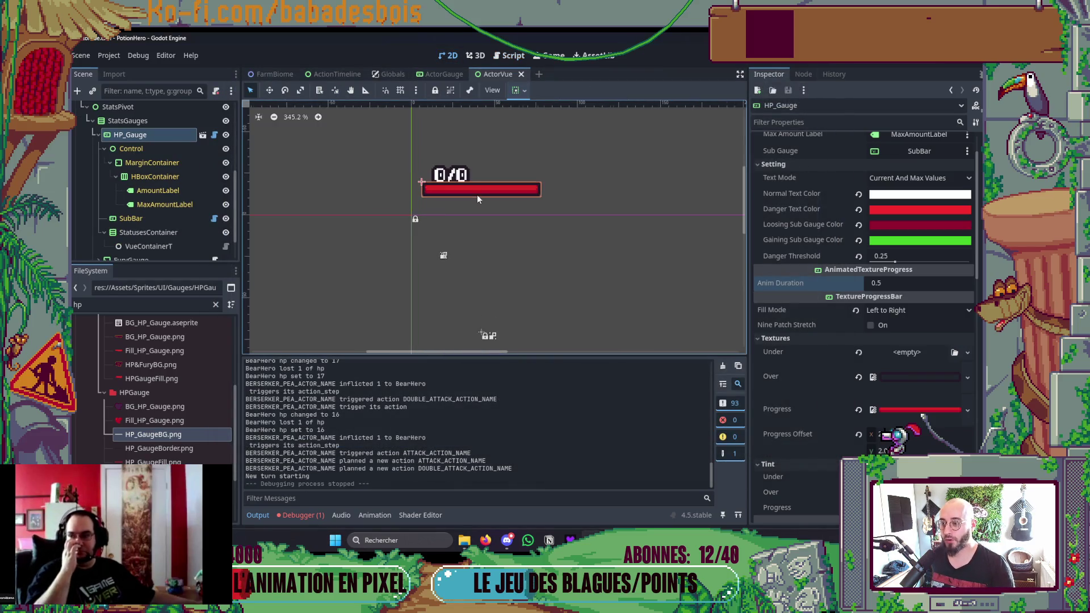
scroll(476, 189, up, 3)
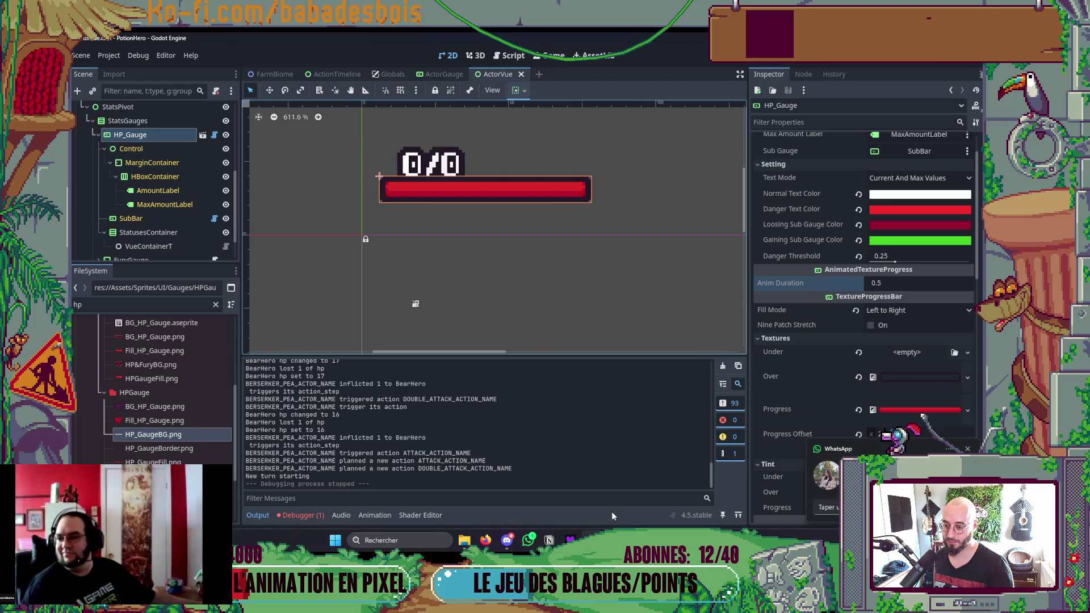
key(alt+Tab)
Open HP_GaugeBG.png from Aseprite's recent files and zoom in on it.
scroll(600, 341, down, 5)
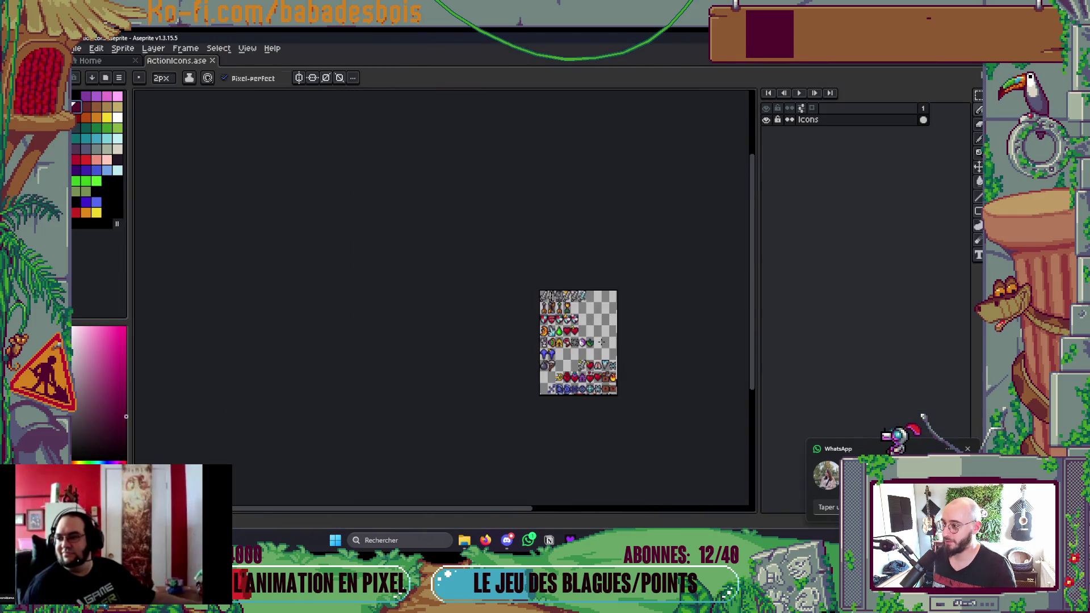
scroll(600, 341, up, 4)
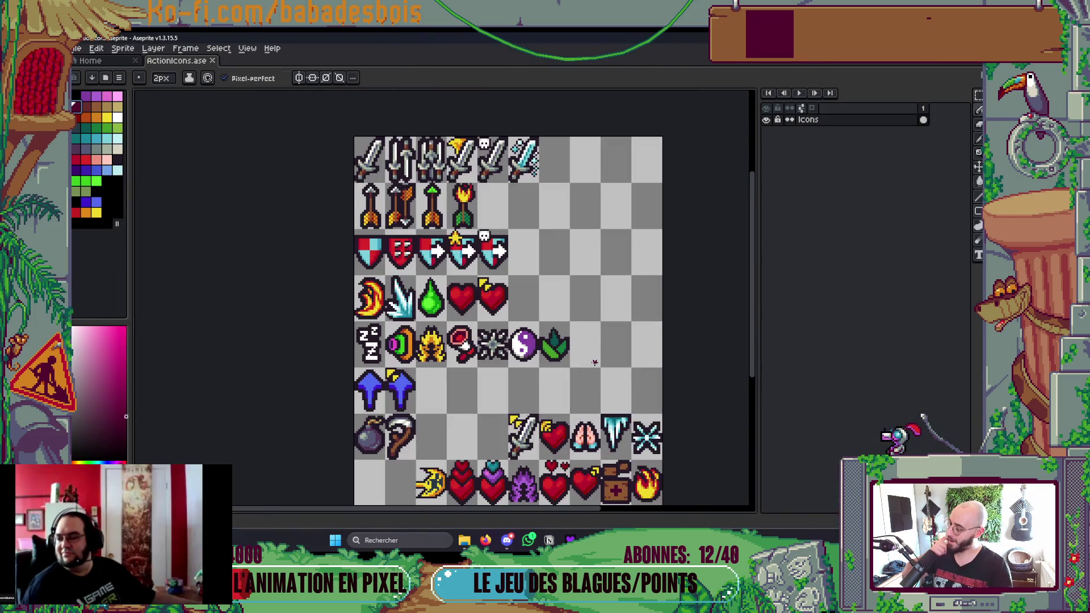
drag(580, 366, 564, 349)
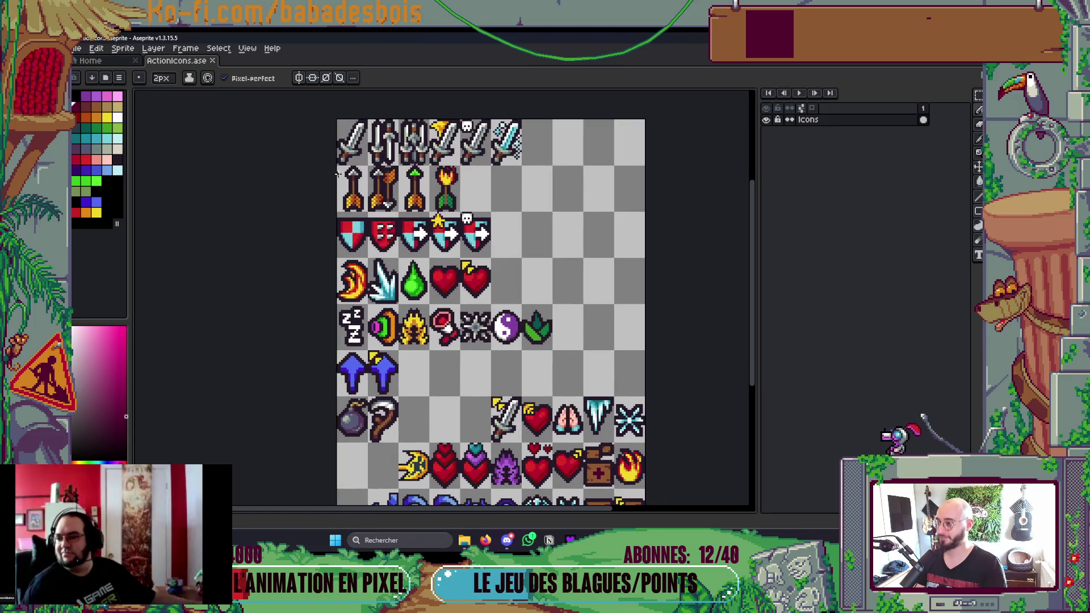
click(88, 63)
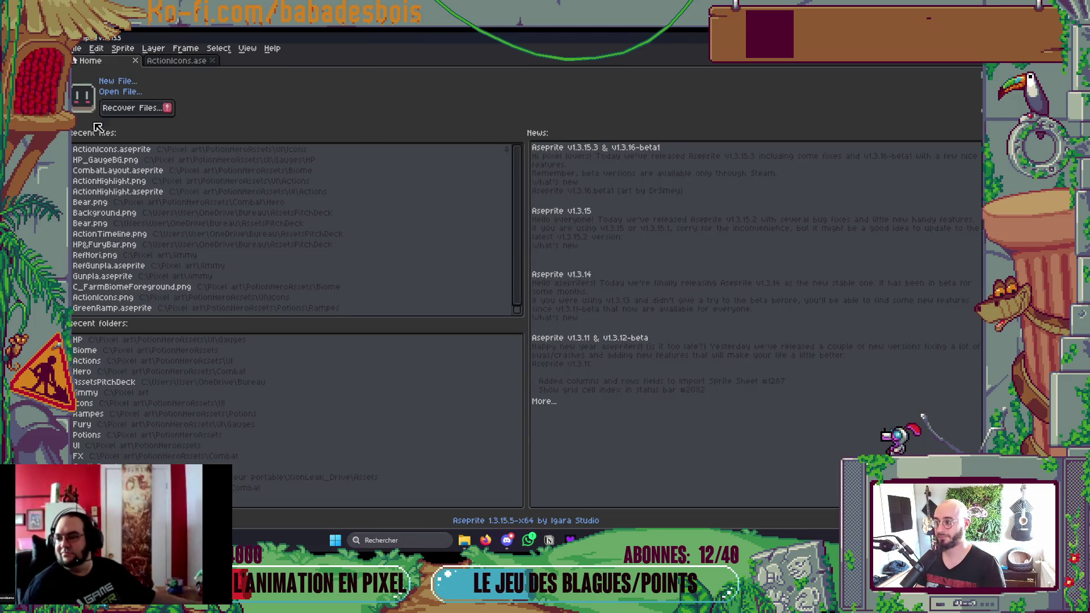
click(106, 160)
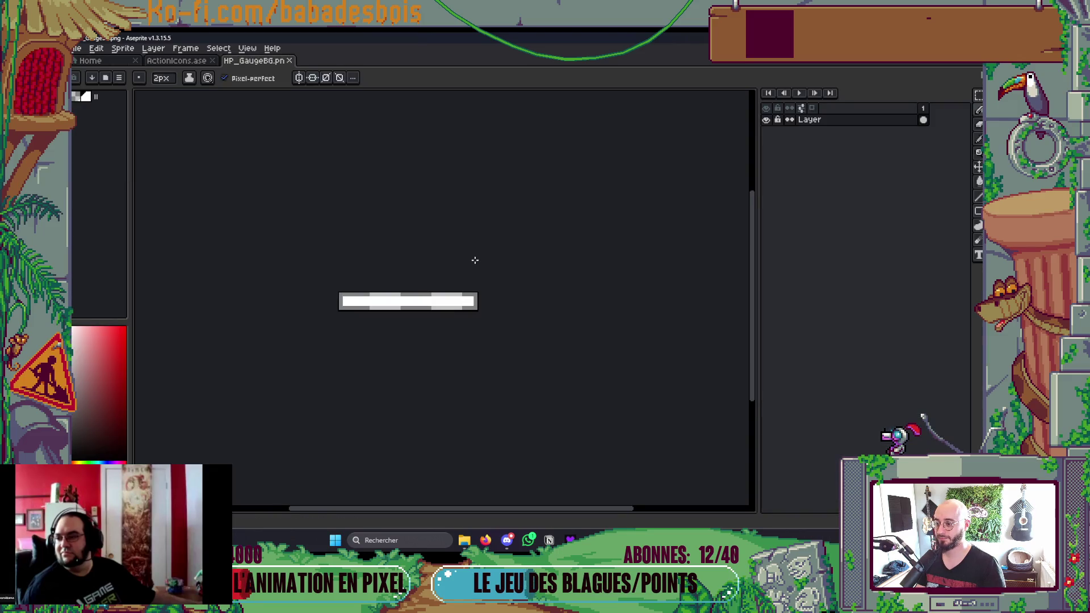
scroll(475, 260, up, 1)
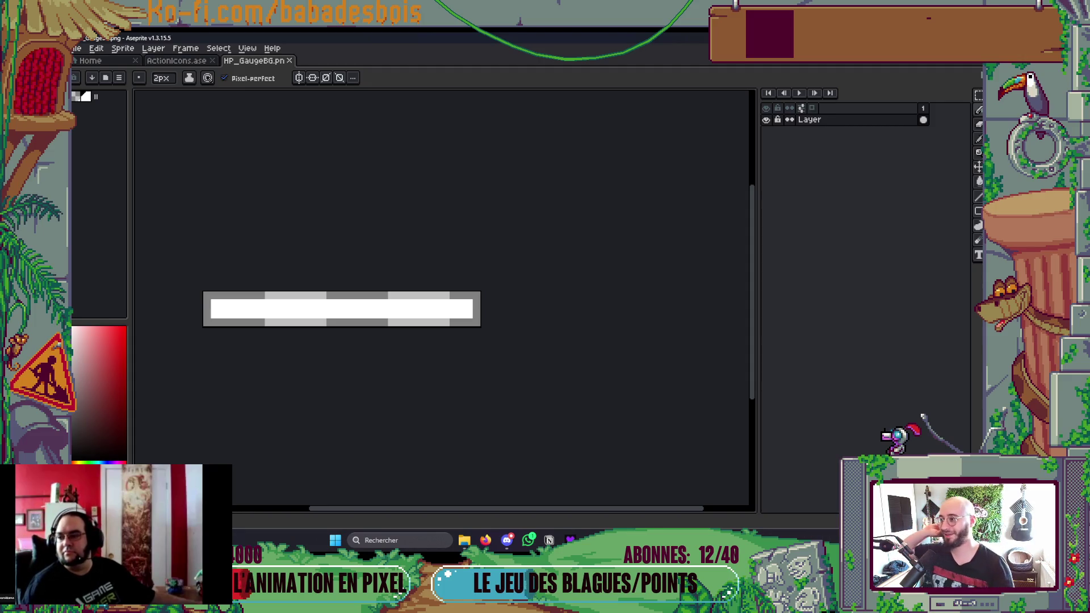
scroll(227, 318, up, 1)
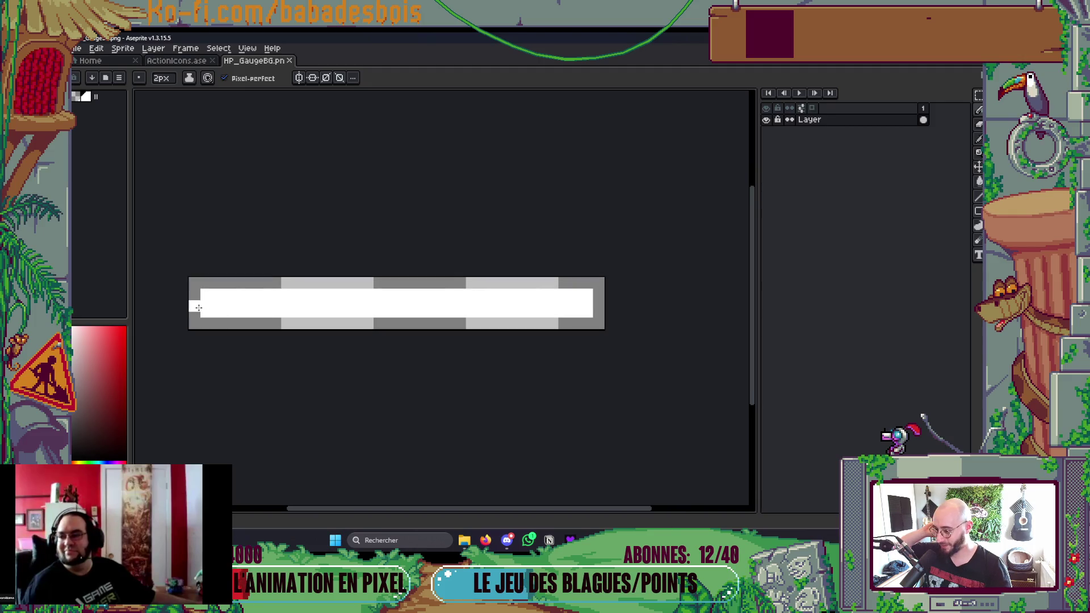
click(465, 540)
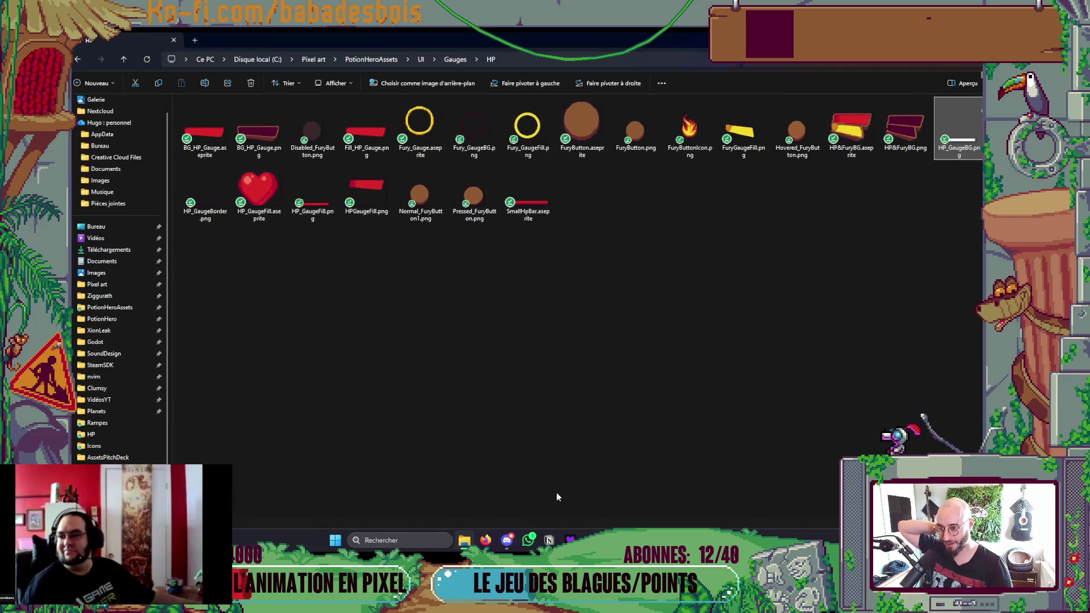
Open SmallHpBar.aseprite from the Gauges\HP folder in Aseprite.
click(533, 188)
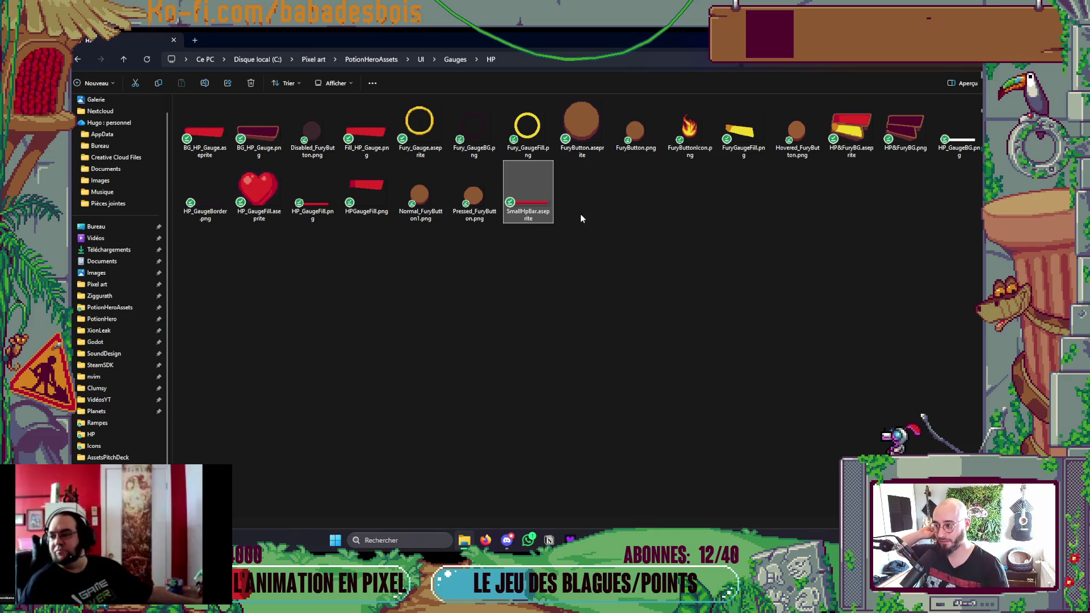
double_click(549, 213)
scroll(449, 320, up, 3)
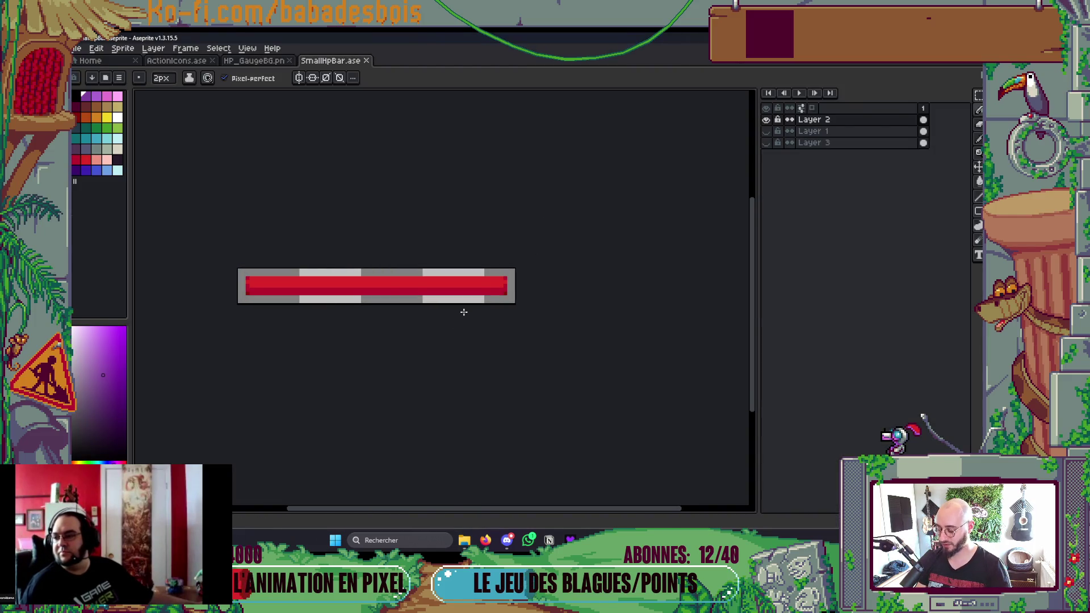
Export the slim red bar as HP_GaugeFill.png, overwriting the existing fill image.
key(ctrl+alt+shift+s)
key(Return)
key(v)
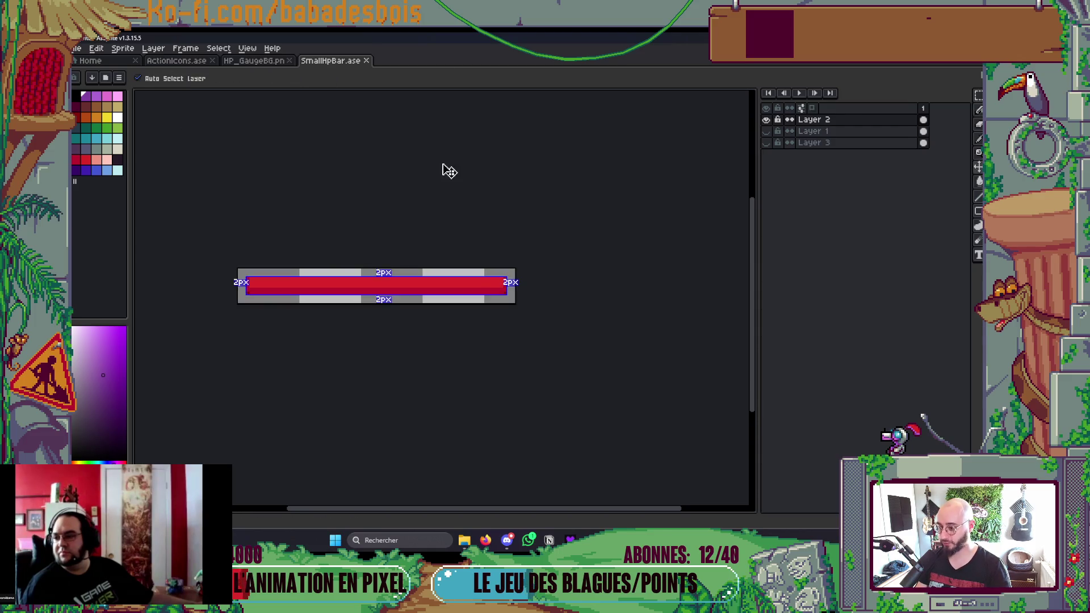
key(ctrl+e)
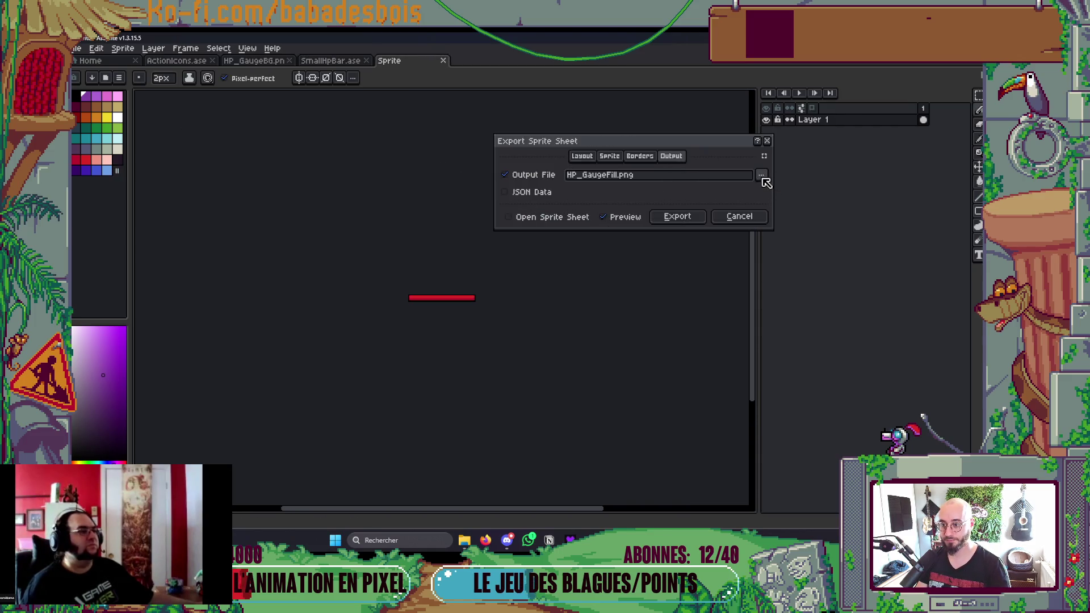
click(686, 218)
click(606, 214)
click(464, 540)
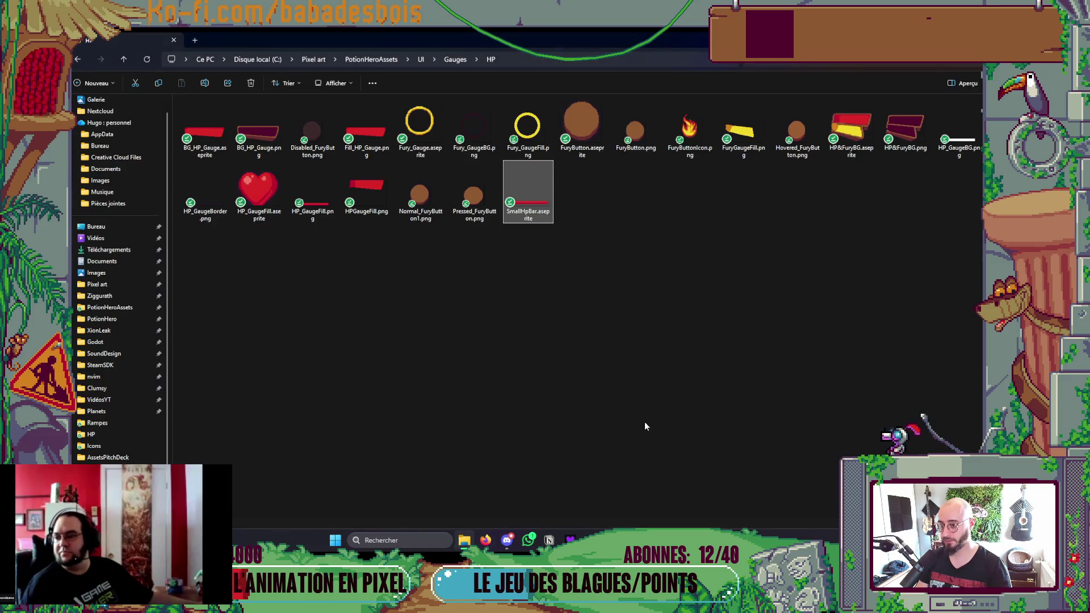
Return to the Godot editor with the new HP_GaugeFill.png.
mouse_move(315, 191)
mouse_down()
mouse_move(361, 358)
mouse_move(399, 335)
mouse_up()
key(alt+Tab)
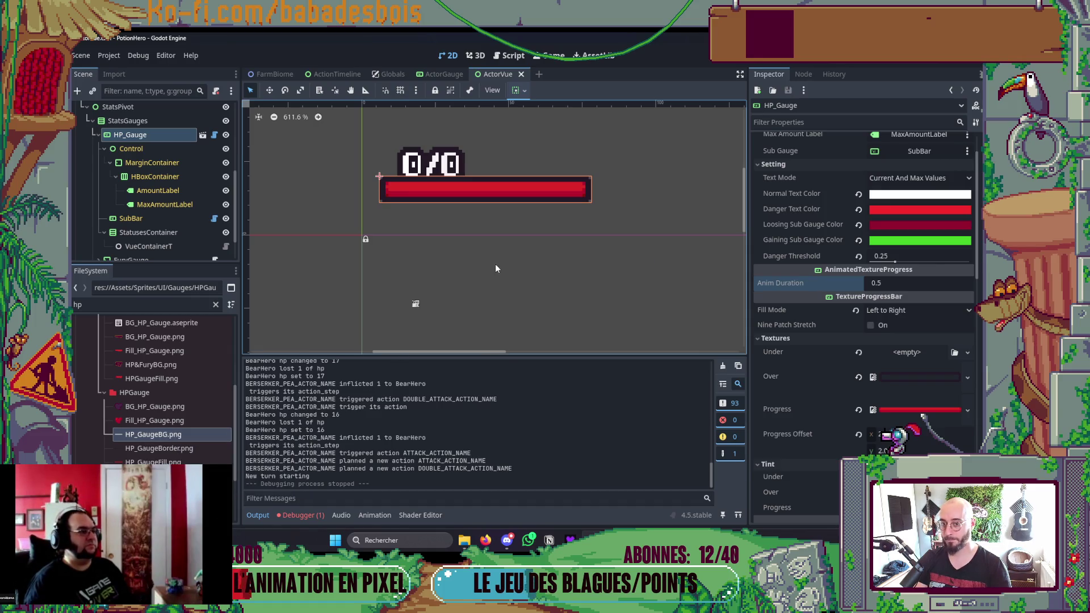
scroll(756, 266, up, 2)
Run the game, enter the upper sword node battle, end two turns against the scythe, then stop.
key(F5)
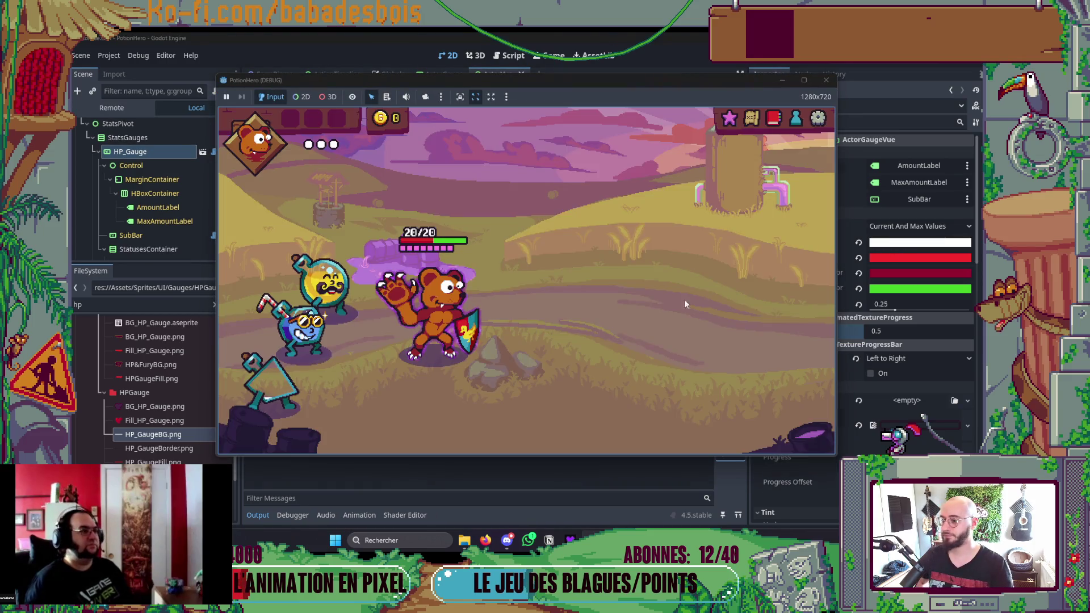
click(753, 125)
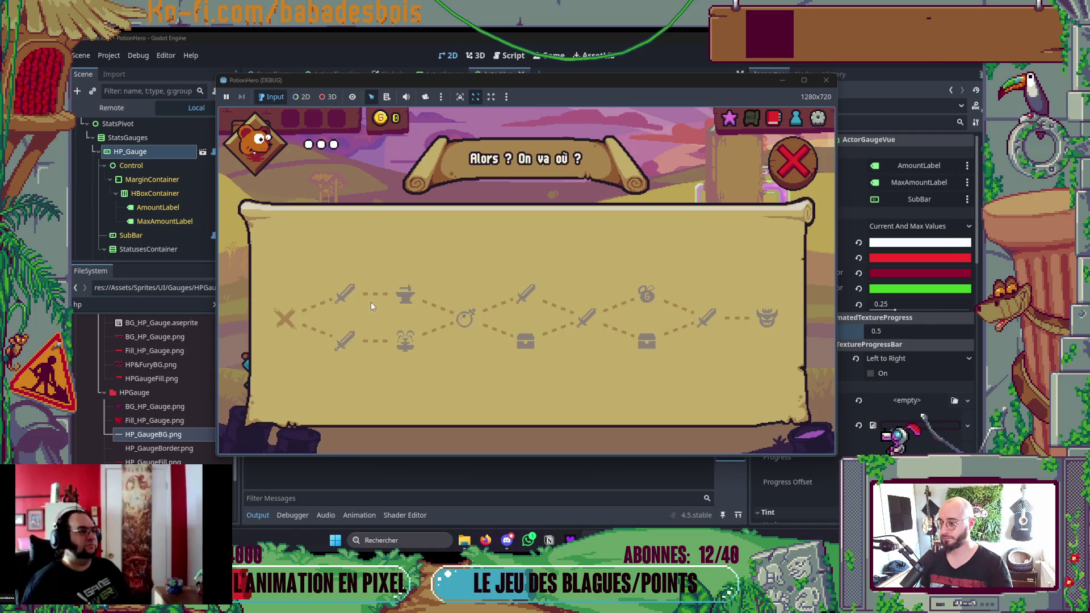
click(340, 296)
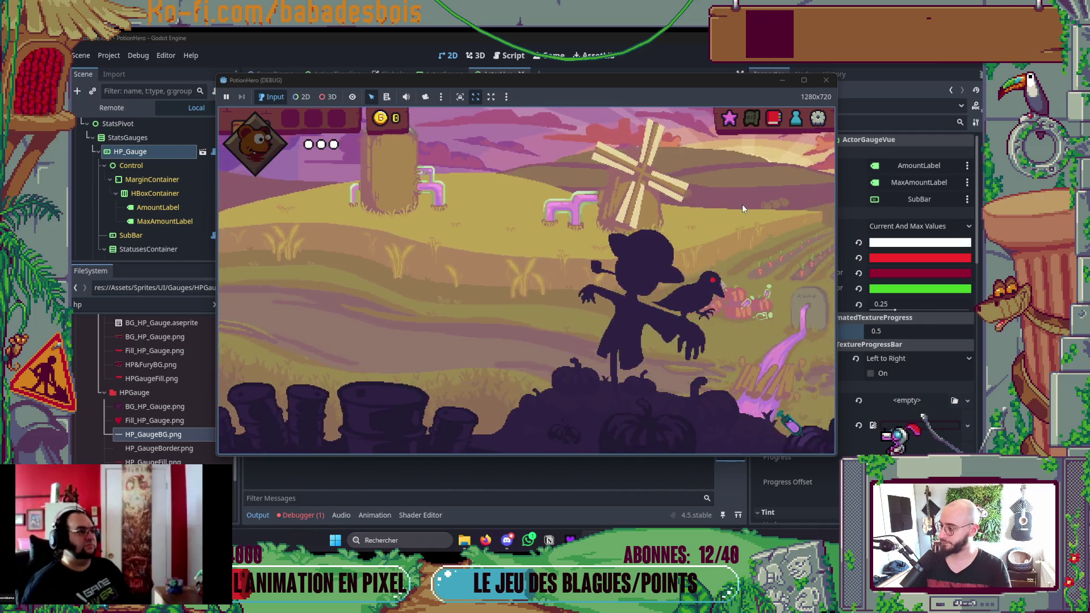
mouse_move(671, 252)
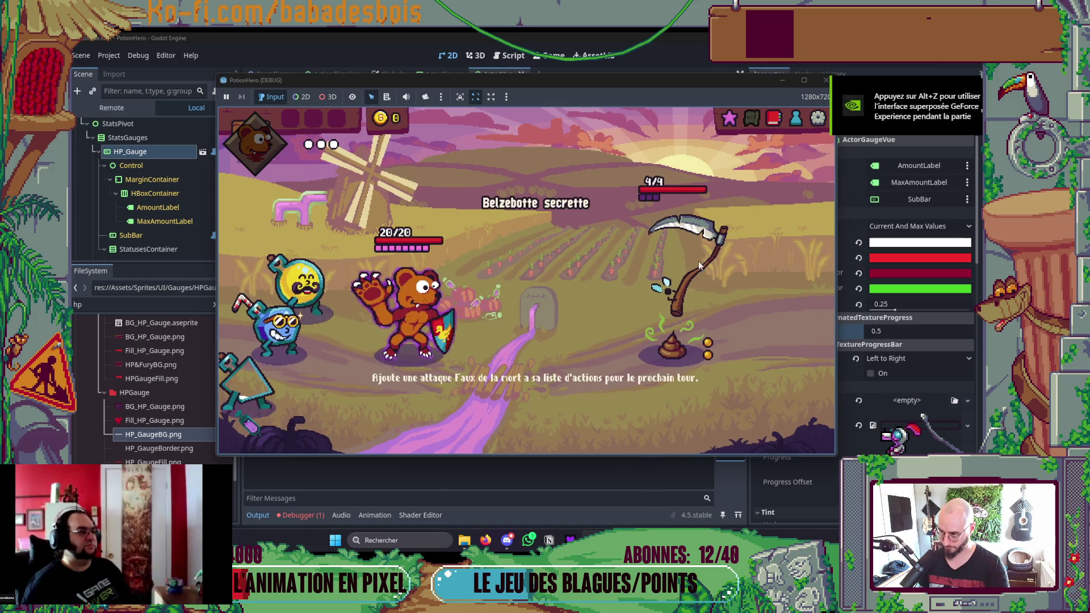
click(794, 414)
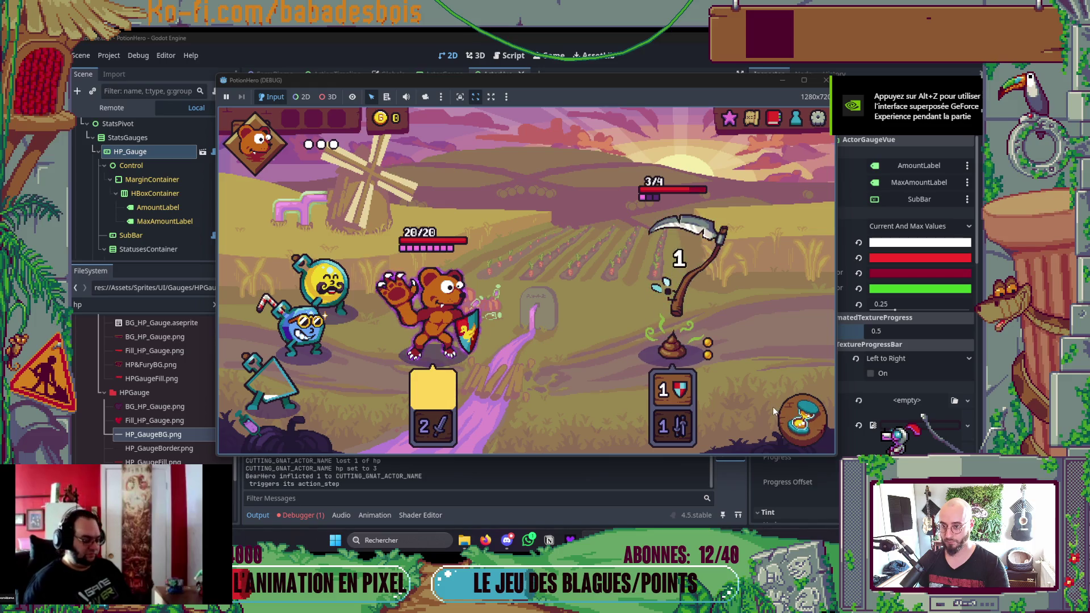
click(799, 409)
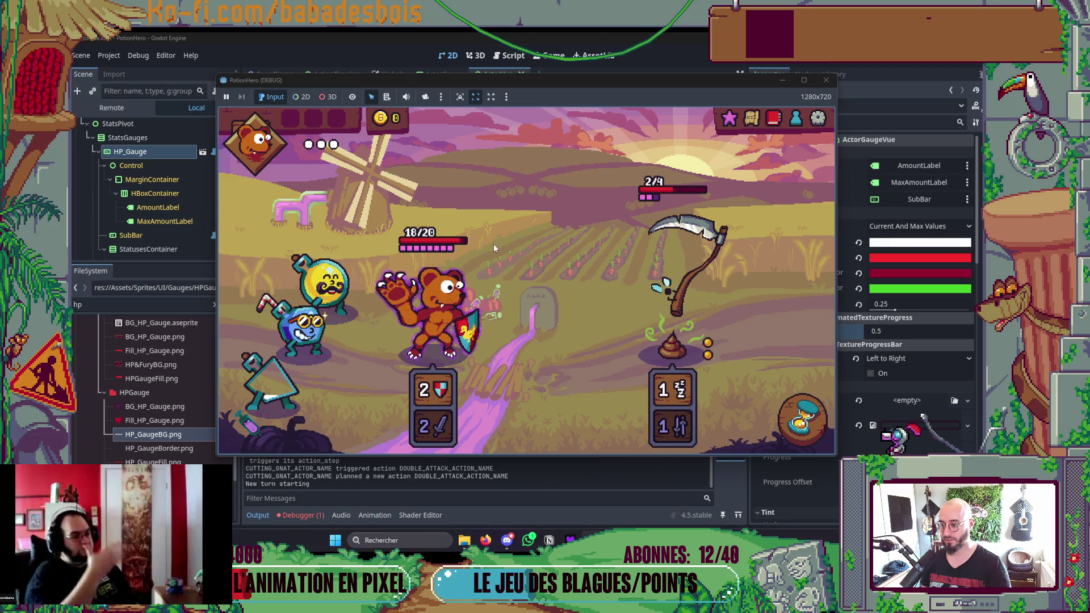
click(825, 79)
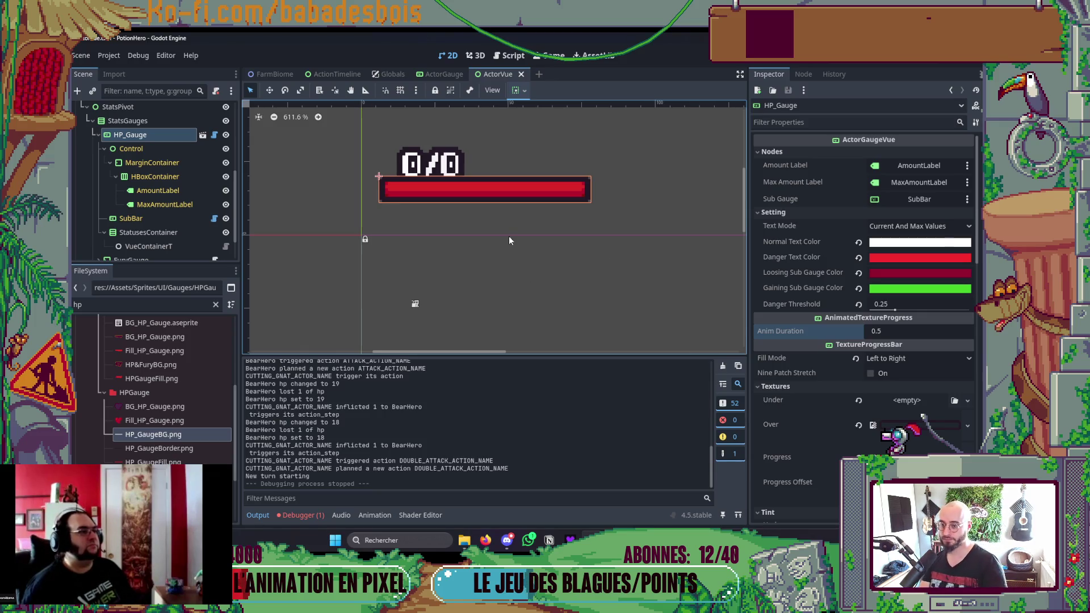
Clear the HP gauge's Over texture, reset Progress Offset to 0,0, and save the scene.
scroll(919, 312, down, 3)
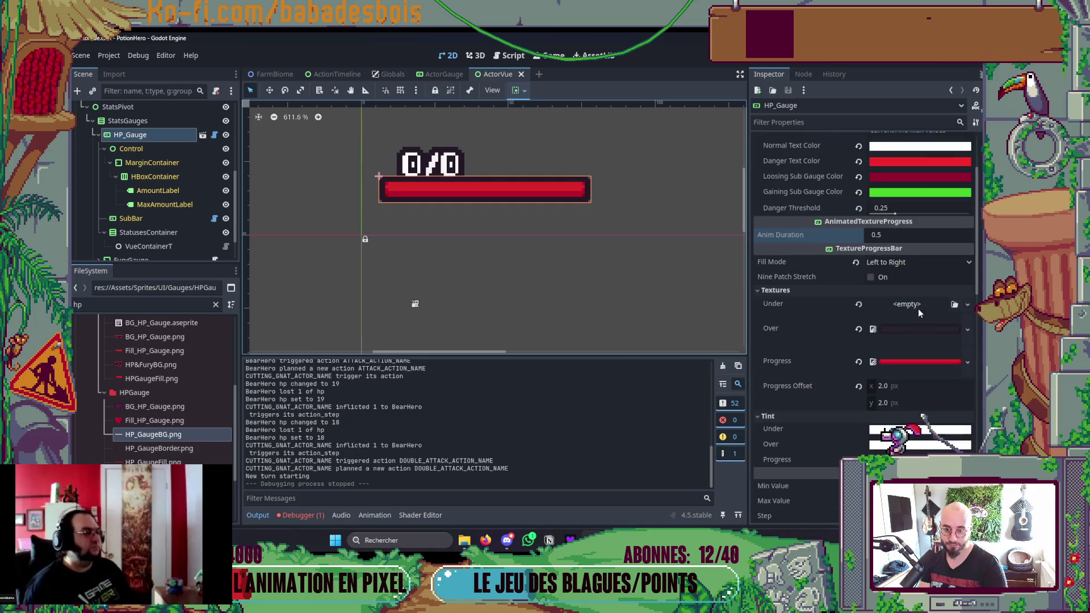
click(859, 333)
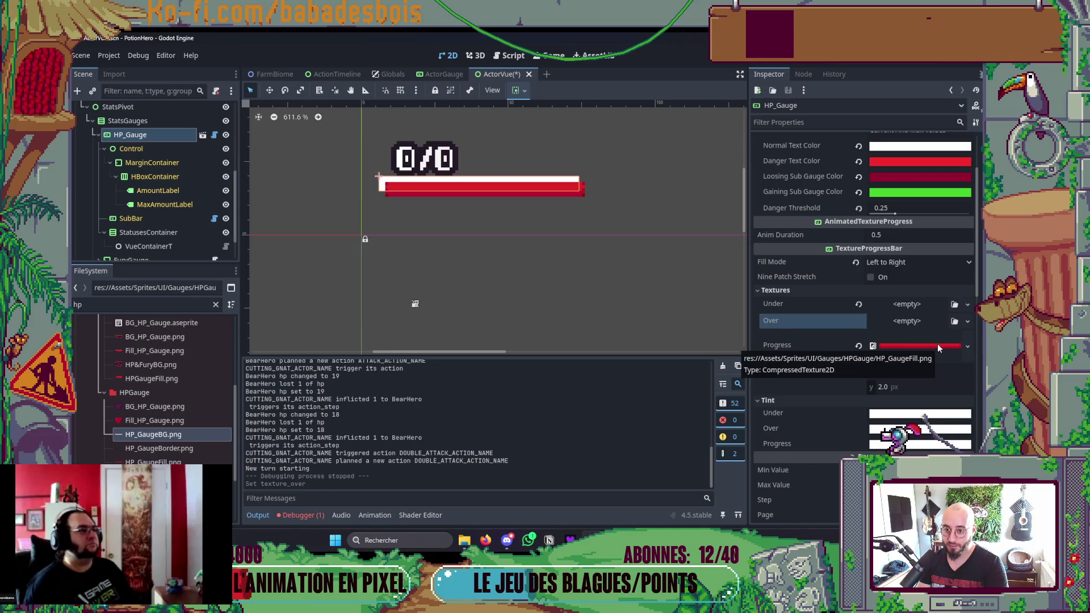
click(859, 371)
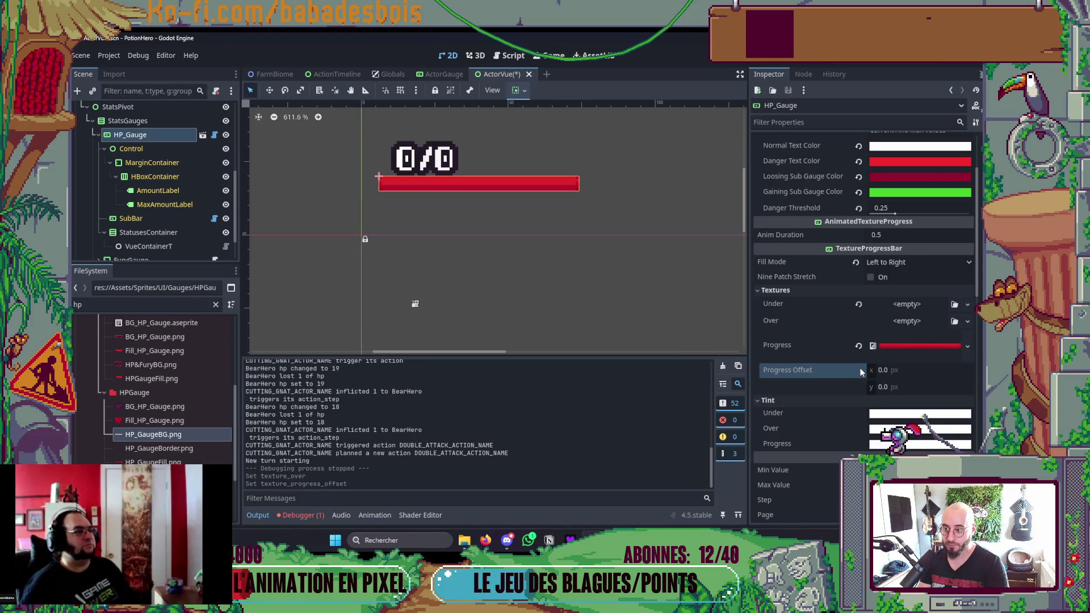
key(ctrl+s)
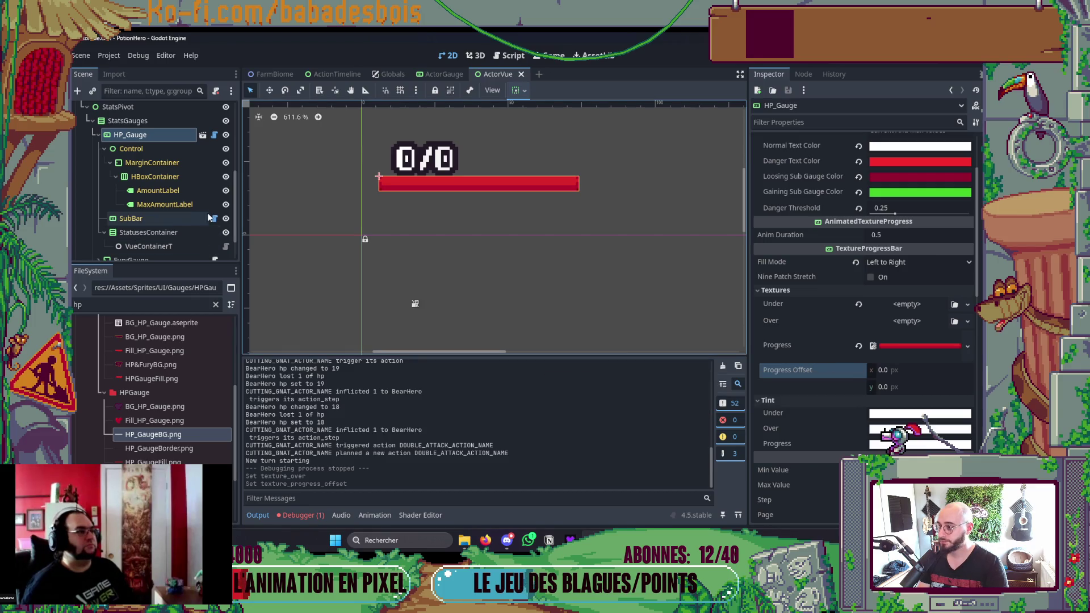
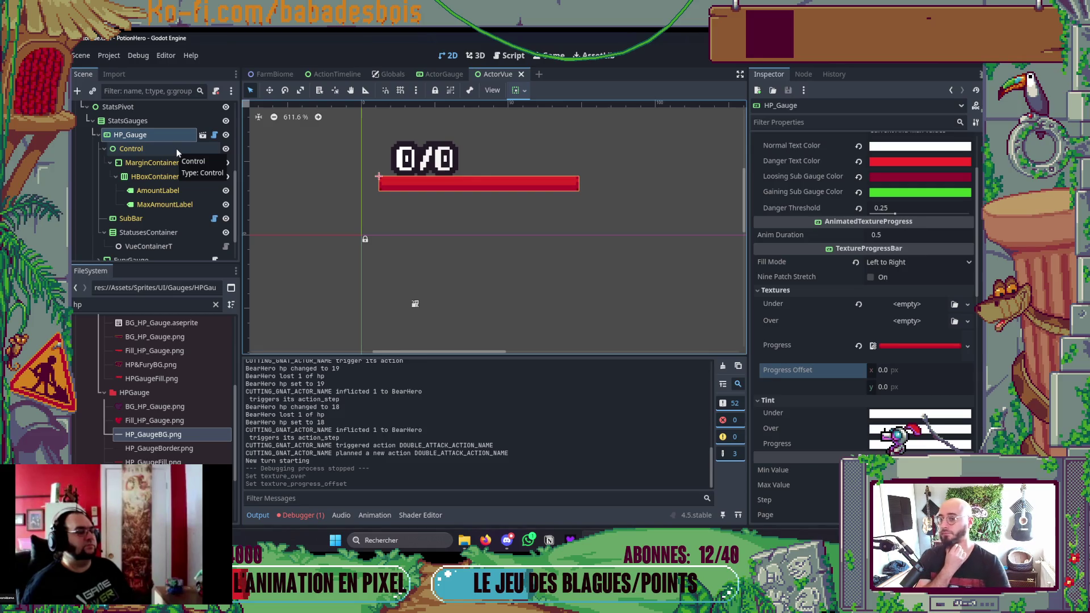
Add a TextureRect child under HP_Gauge from the Recent node types for the border.
scroll(906, 391, up, 3)
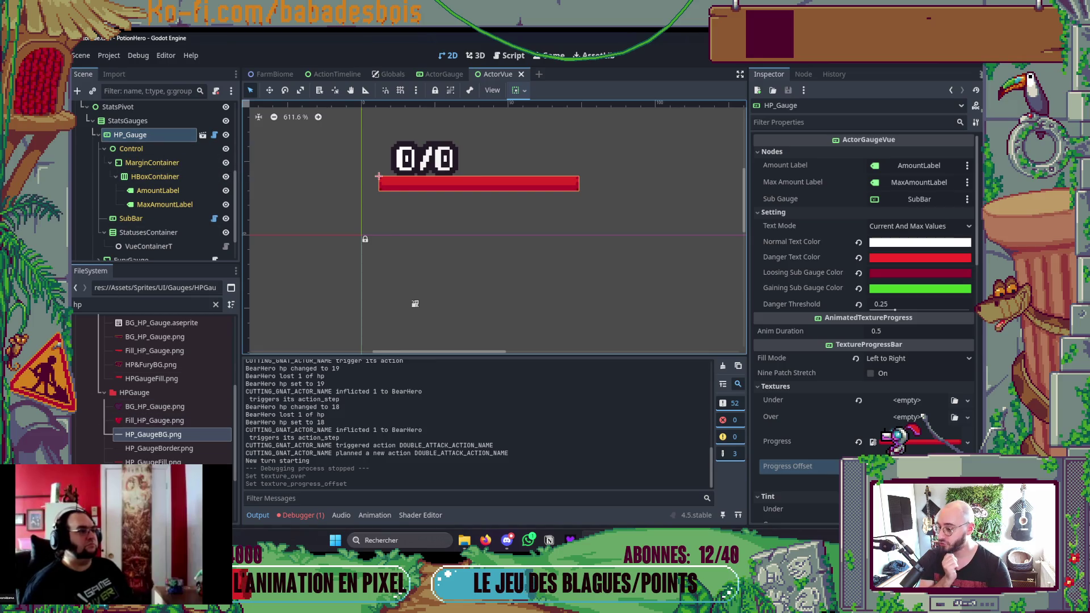
click(183, 449)
right_click(165, 138)
click(183, 148)
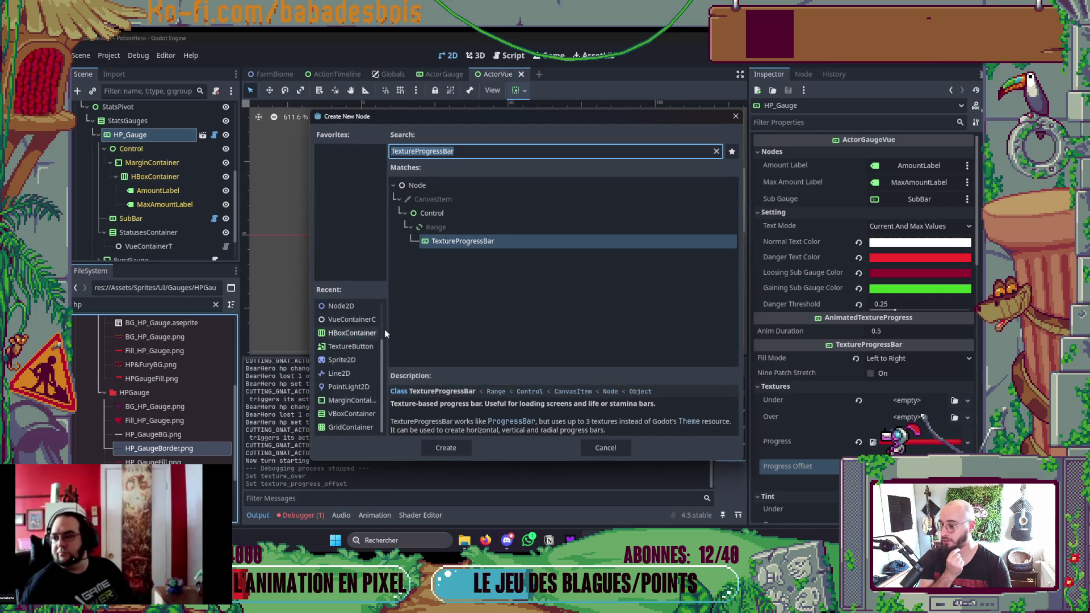
click(357, 347)
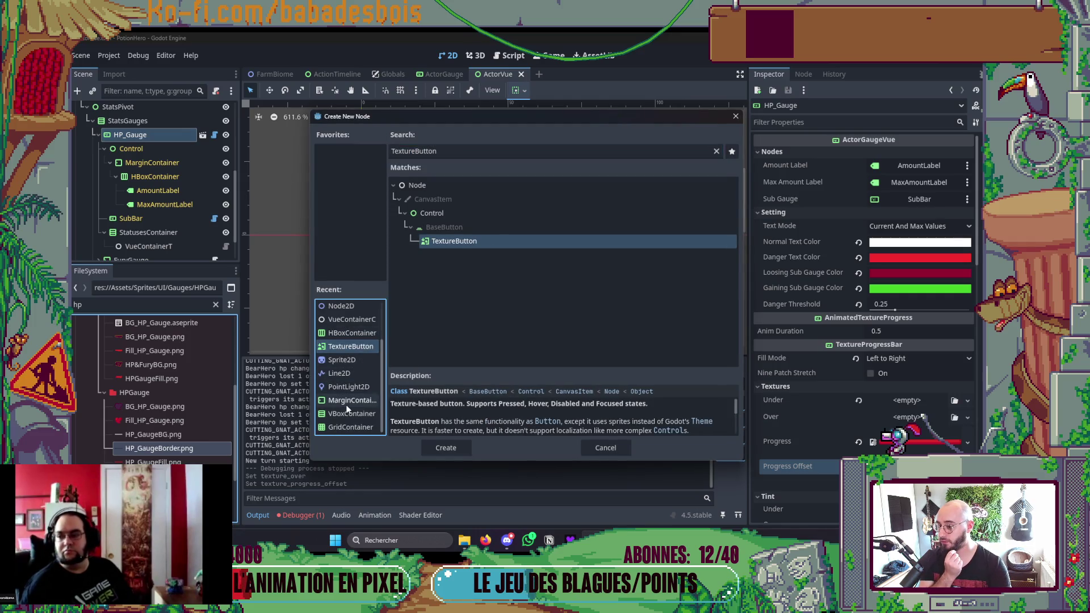
scroll(347, 397, down, 3)
double_click(354, 334)
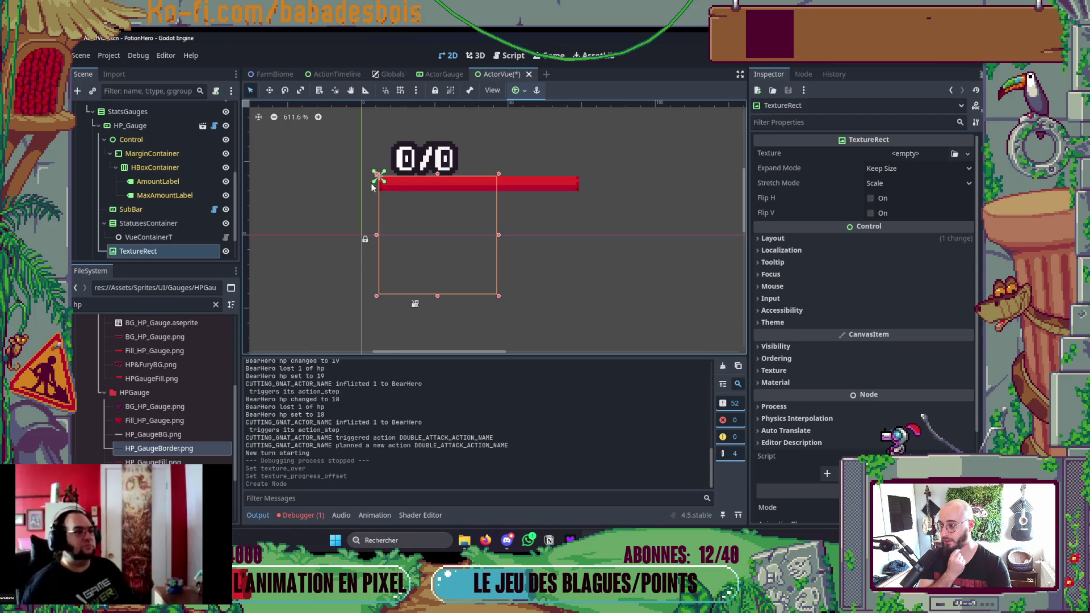
Give the TextureRect the HP_GaugeBorder.png texture with Keep stretch mode and shrink it to bar height.
mouse_move(162, 448)
mouse_down()
mouse_move(221, 448)
mouse_move(876, 160)
mouse_up()
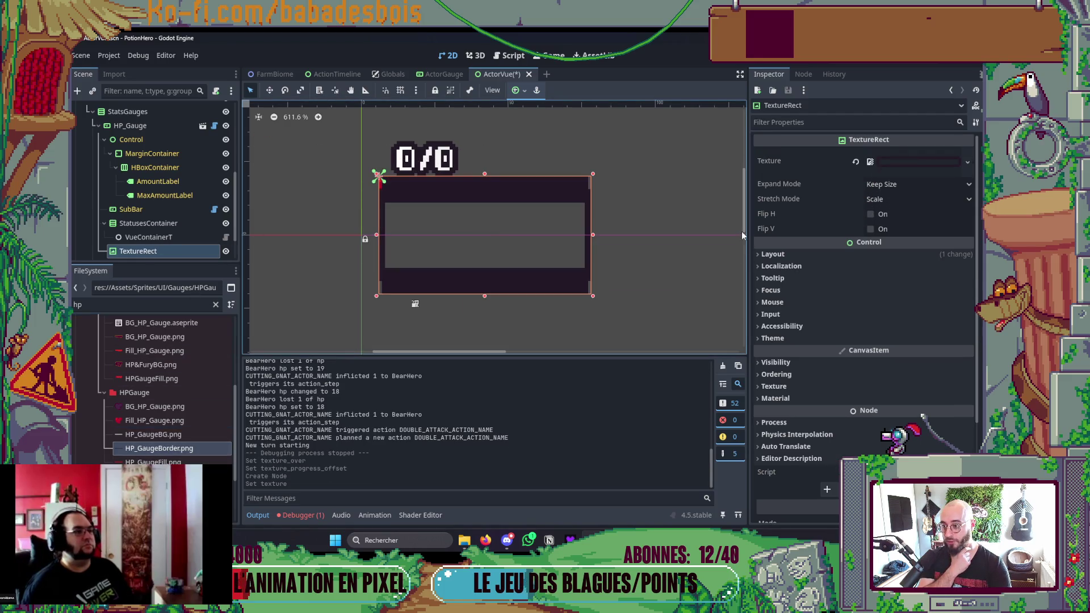
click(887, 199)
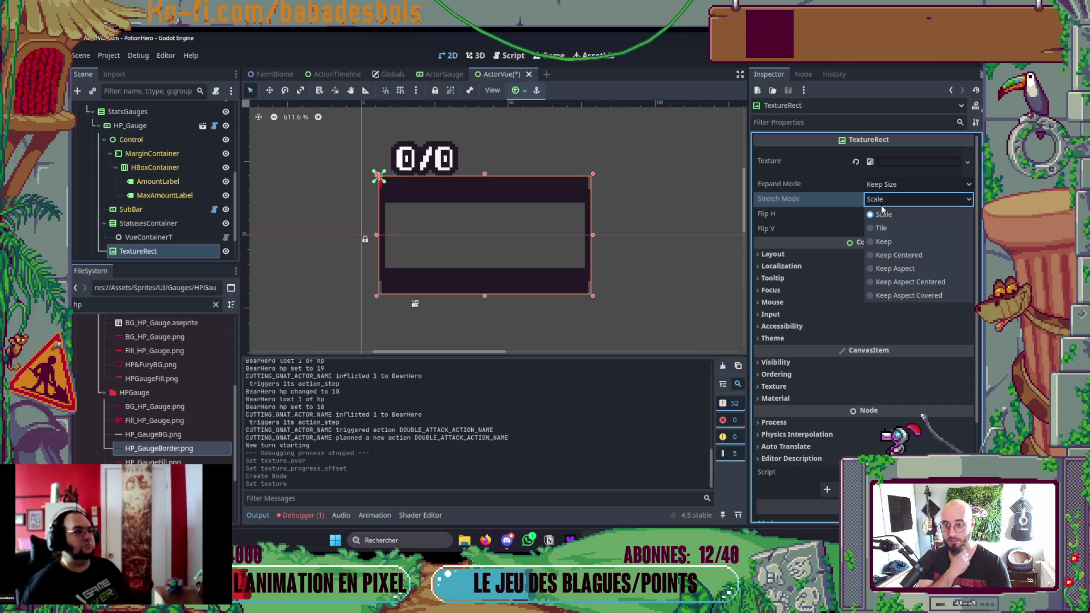
click(887, 243)
scroll(607, 227, up, 3)
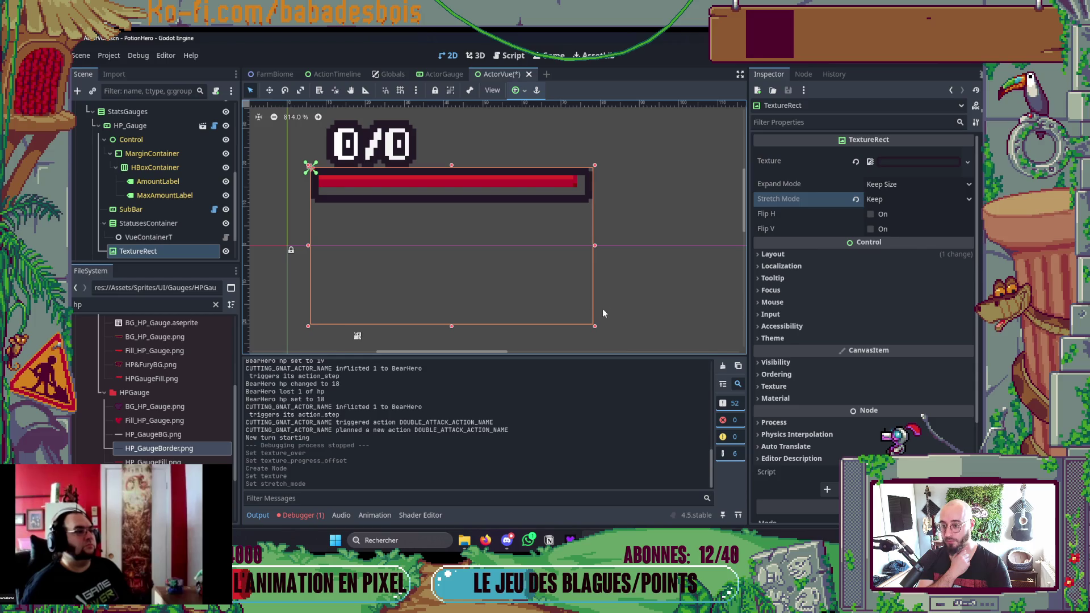
drag(457, 326, 458, 205)
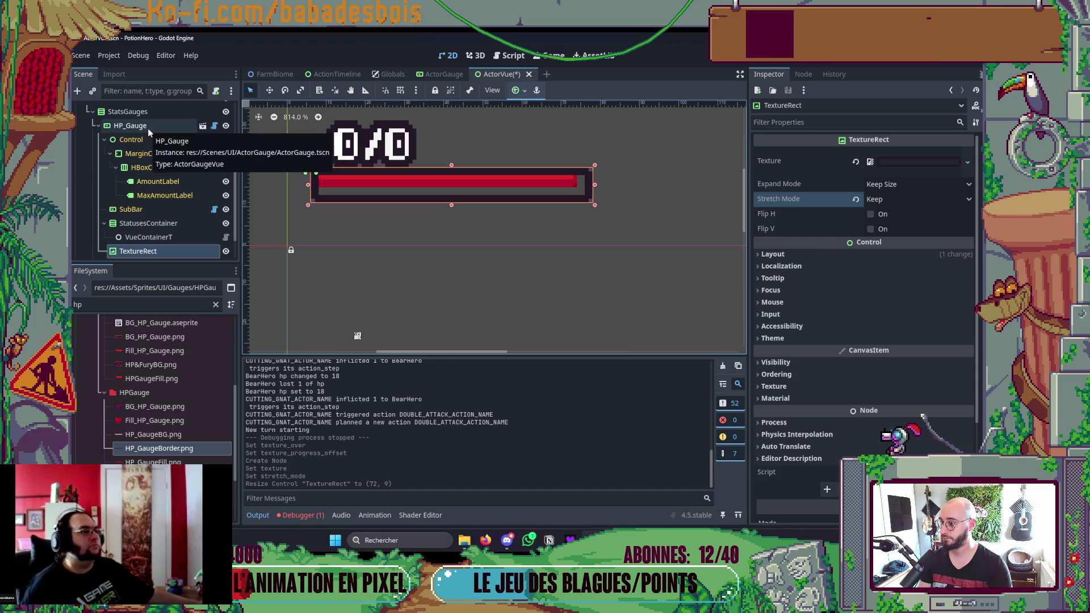
Nudge the border two pixels up and left to frame the bar, then save the scene.
key(Up)
key(Left)
key(Up)
key(Left)
key(ctrl+s)
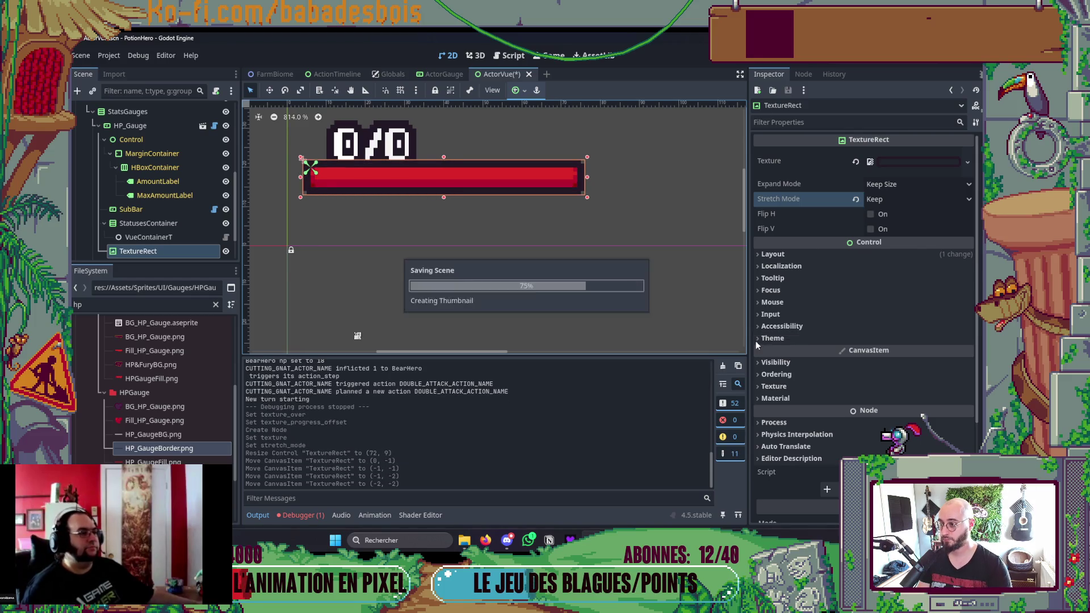
Inspect HP_Gauge and StatsGauges, trying an upward move of the container and undoing it.
click(654, 275)
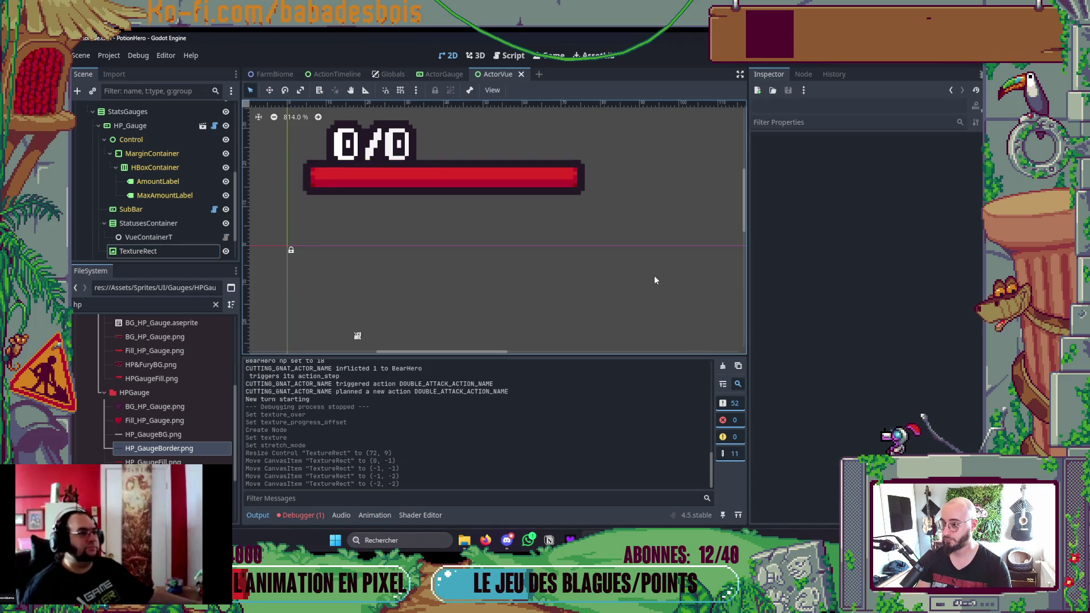
click(129, 125)
scroll(359, 168, down, 1)
click(127, 111)
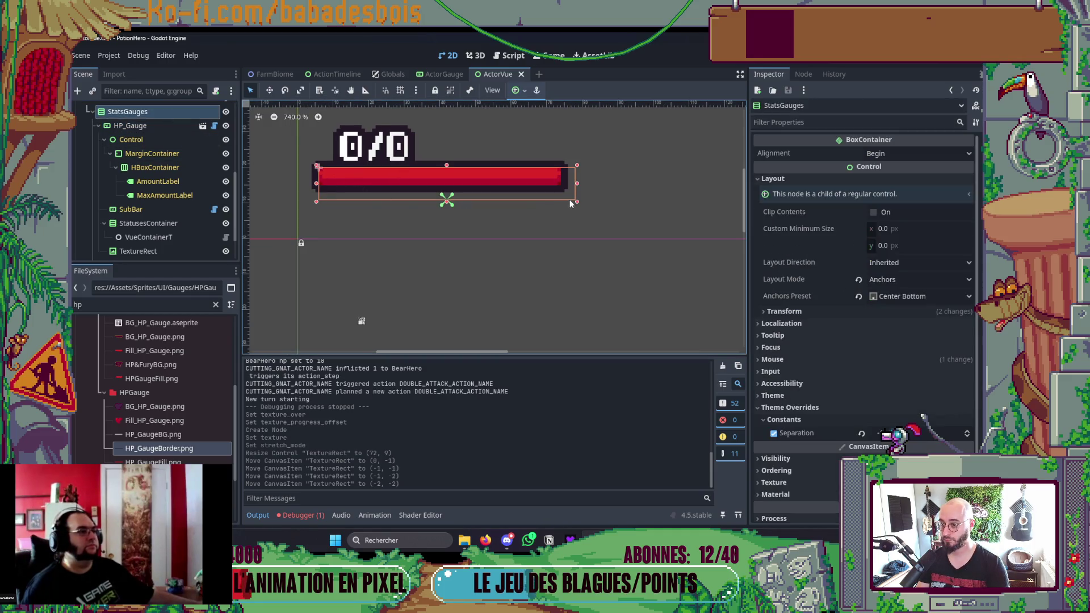
drag(568, 201, 568, 173)
key(ctrl+z)
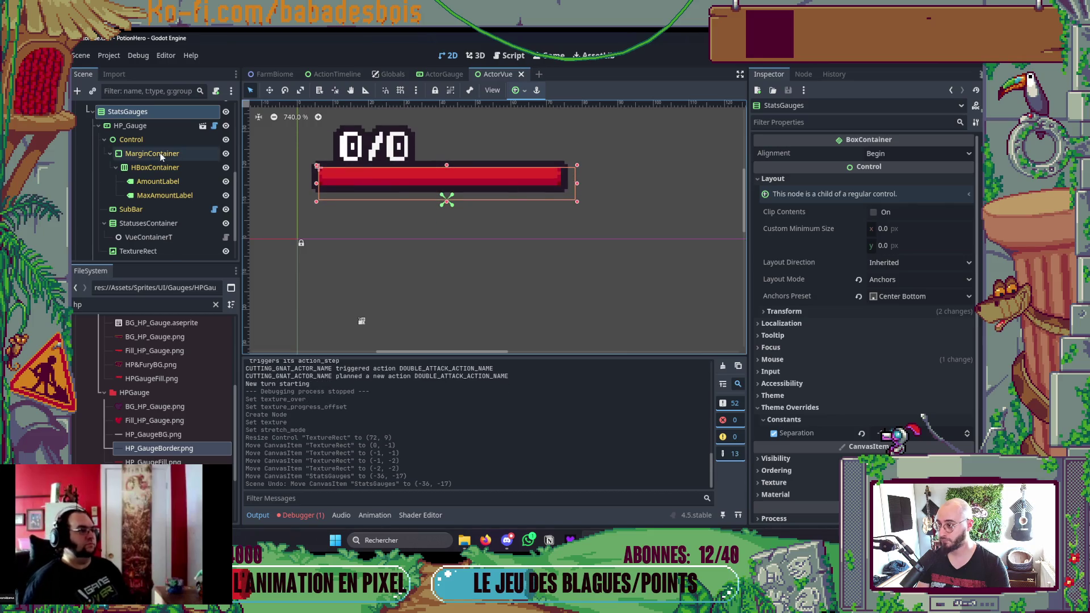
Collapse the HP_Gauge branch, recentre the gauge on the canvas, and launch the game.
scroll(161, 157, up, 1)
click(99, 146)
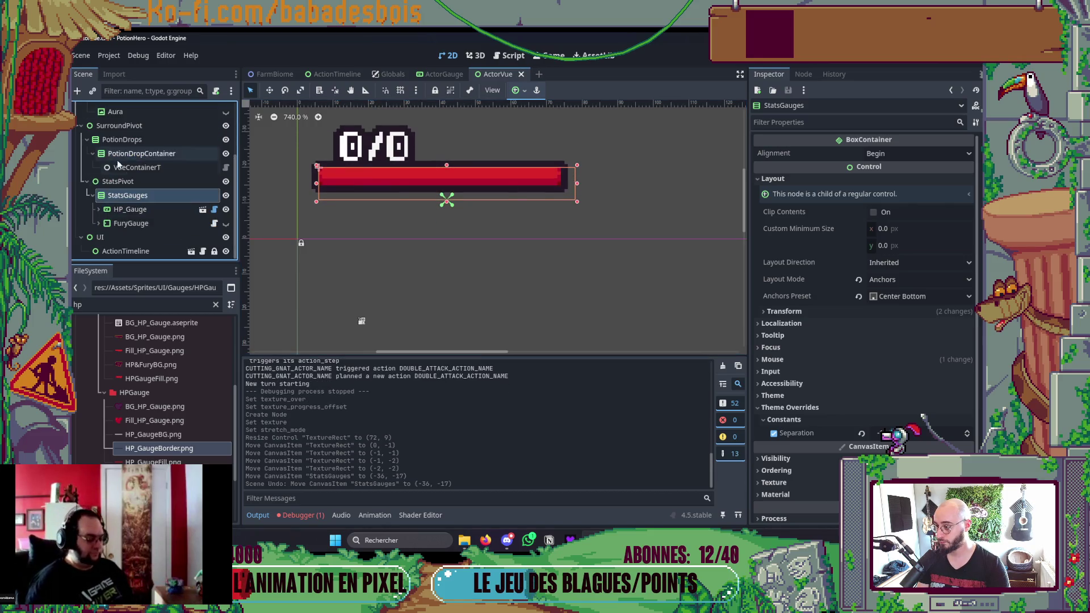
click(155, 209)
drag(407, 211, 458, 232)
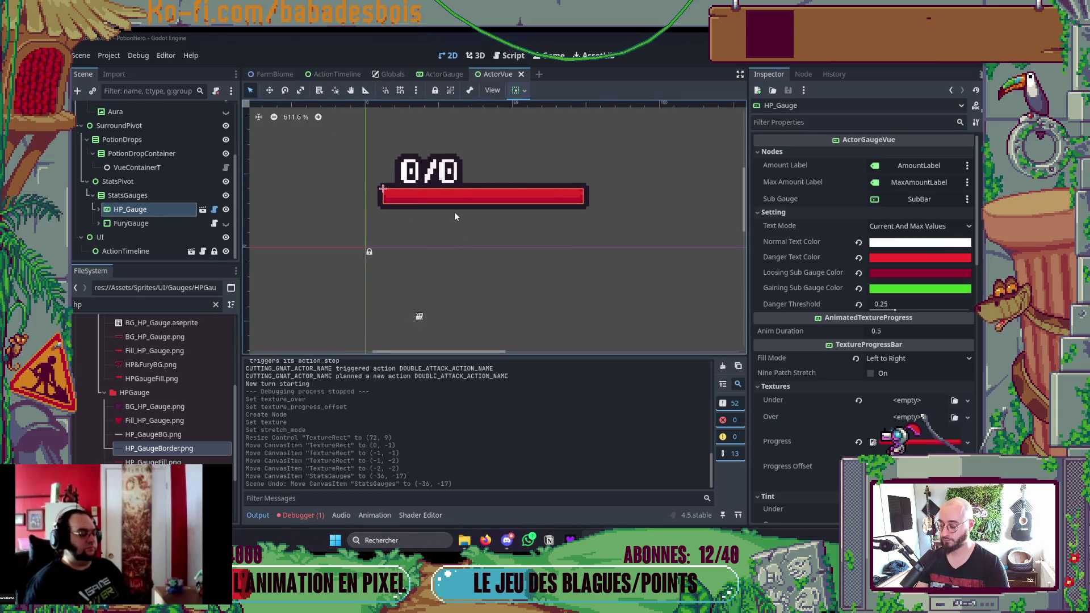
key(F5)
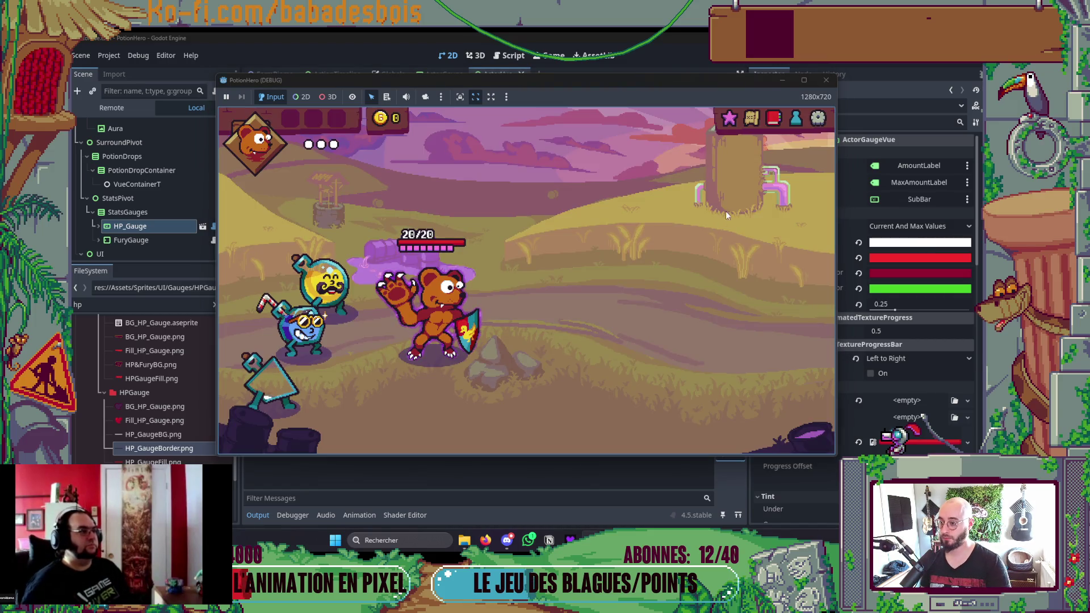
Close the running game and make the FuryGauge visible under the HP bar.
click(827, 83)
click(225, 223)
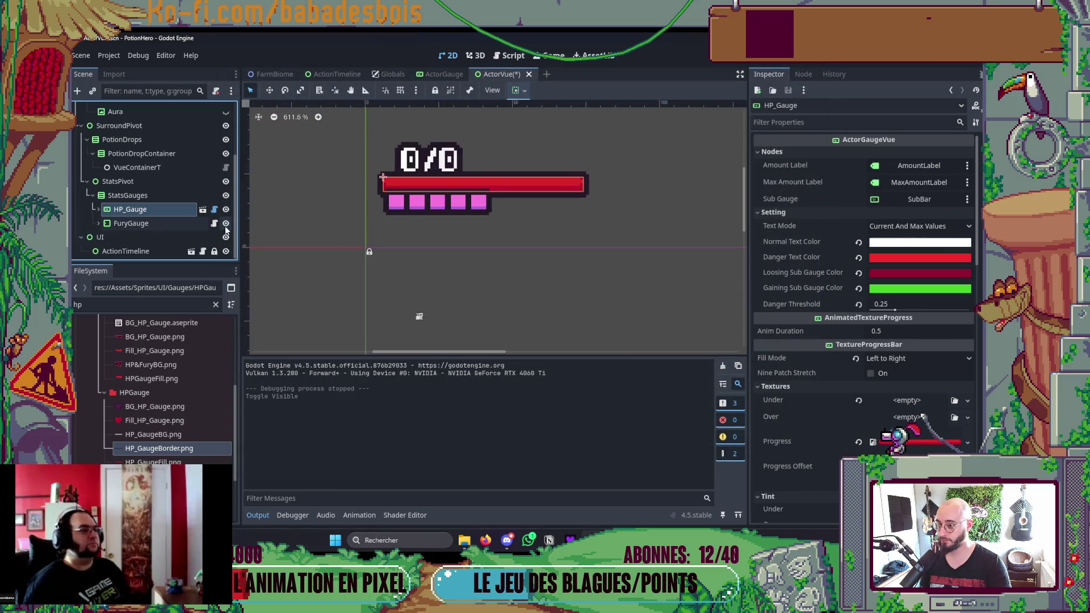
scroll(561, 211, up, 2)
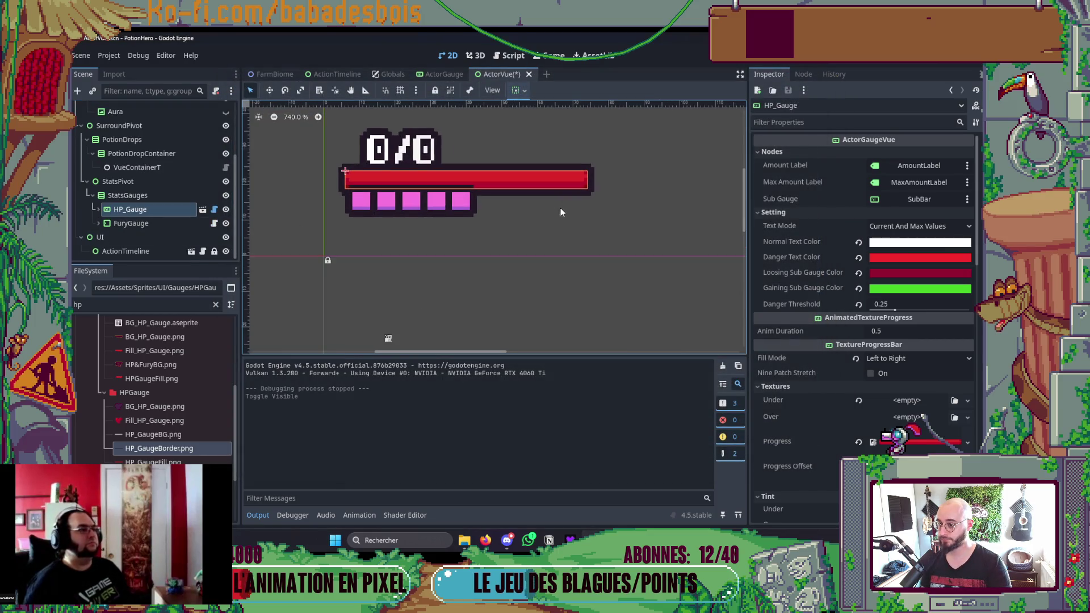
click(133, 199)
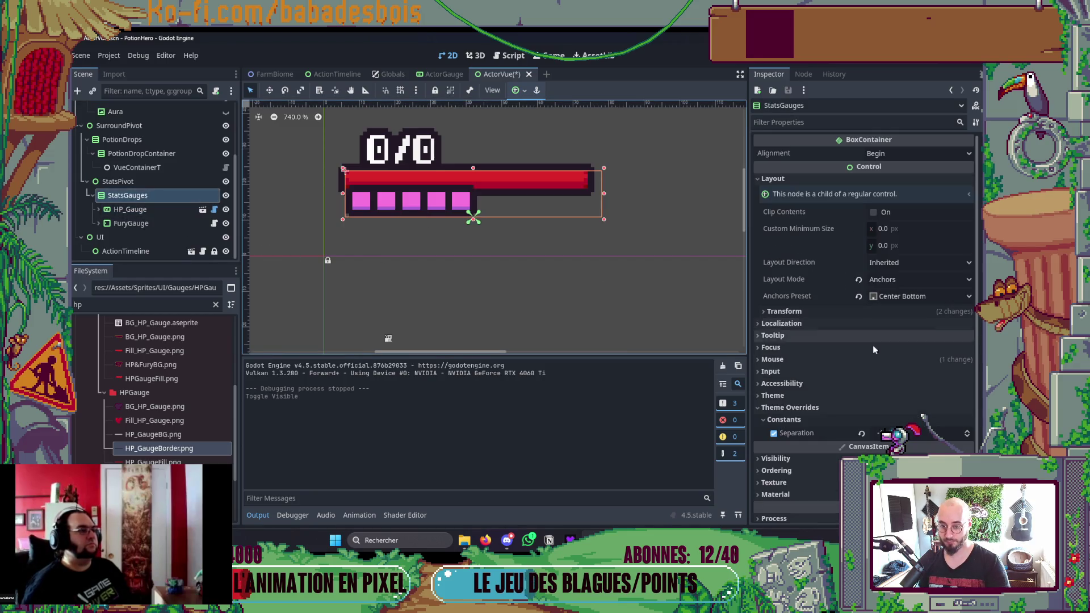
Set the StatsGauges Separation constant override to 1.
click(861, 434)
click(880, 433)
text(1)
key(Return)
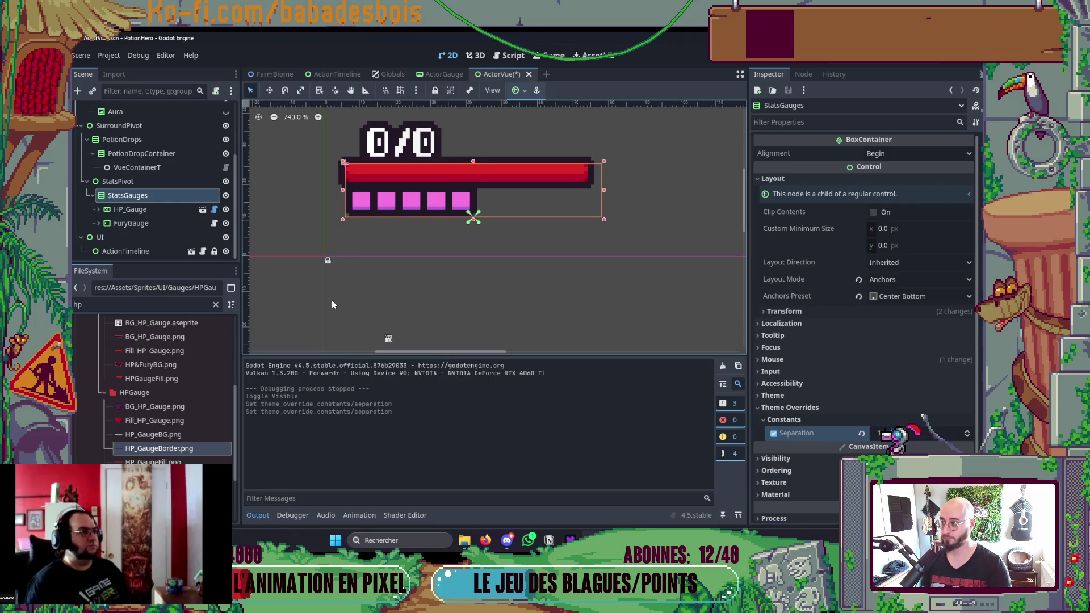
click(149, 213)
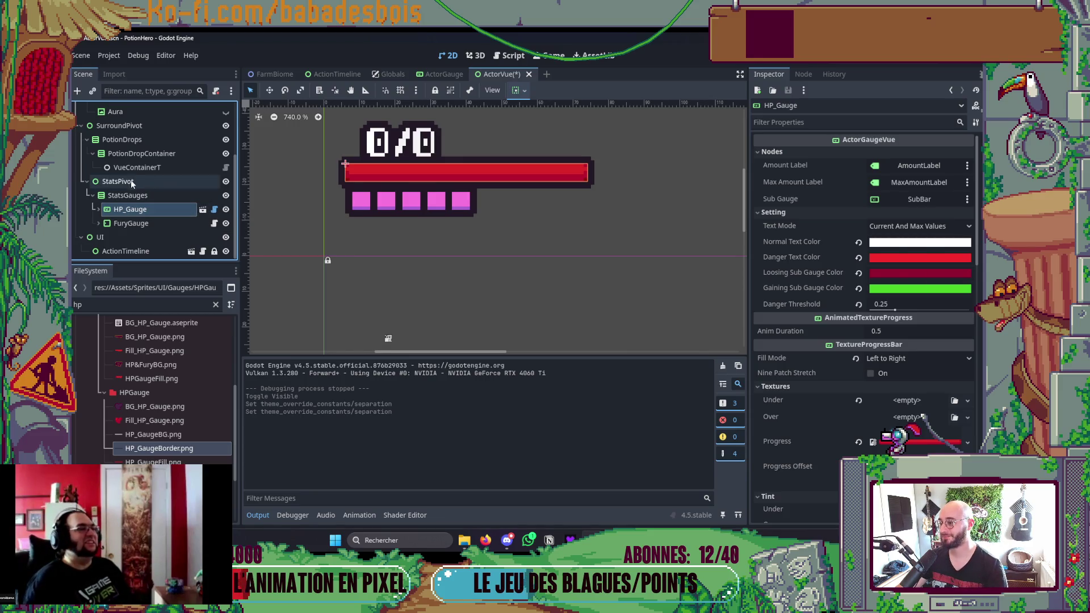
right_click(157, 197)
Add a MarginContainer under StatsGauges, move HP_Gauge into it, and place it above FuryGauge.
click(189, 208)
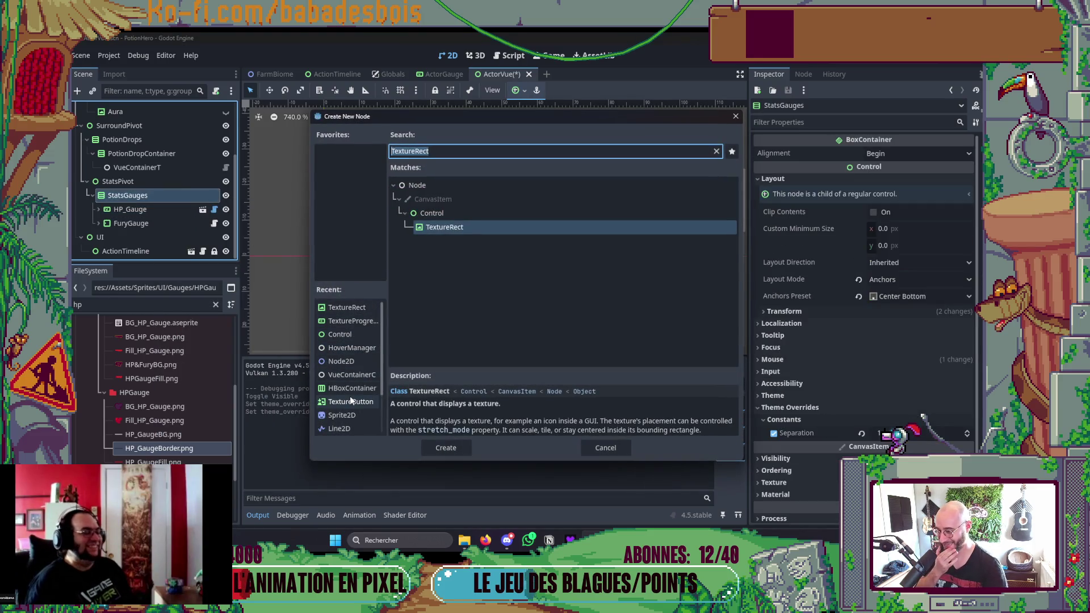
text(Mar)
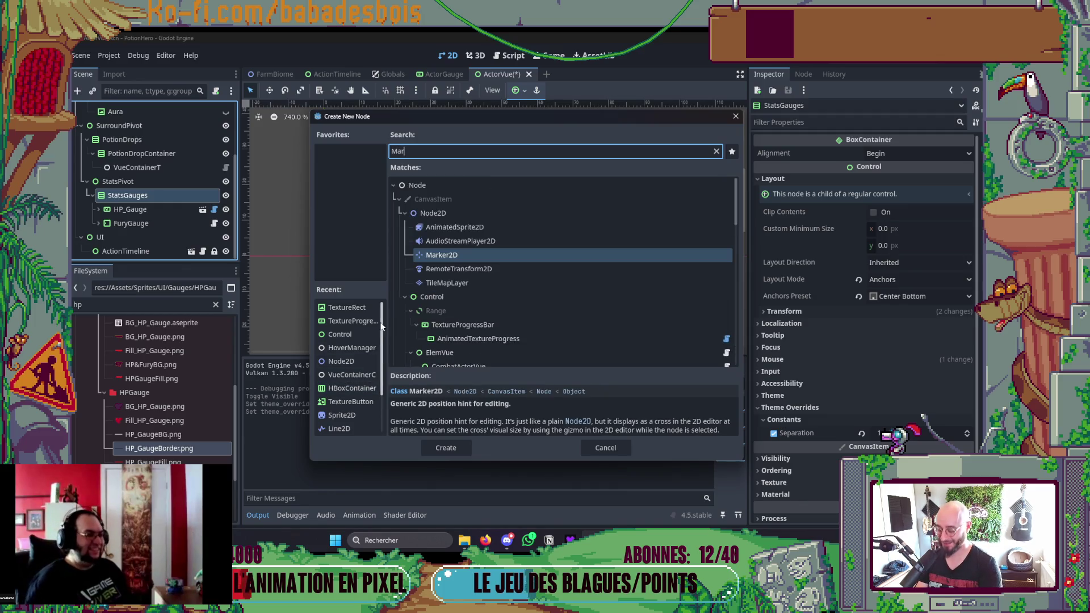
text(gin)
key(Return)
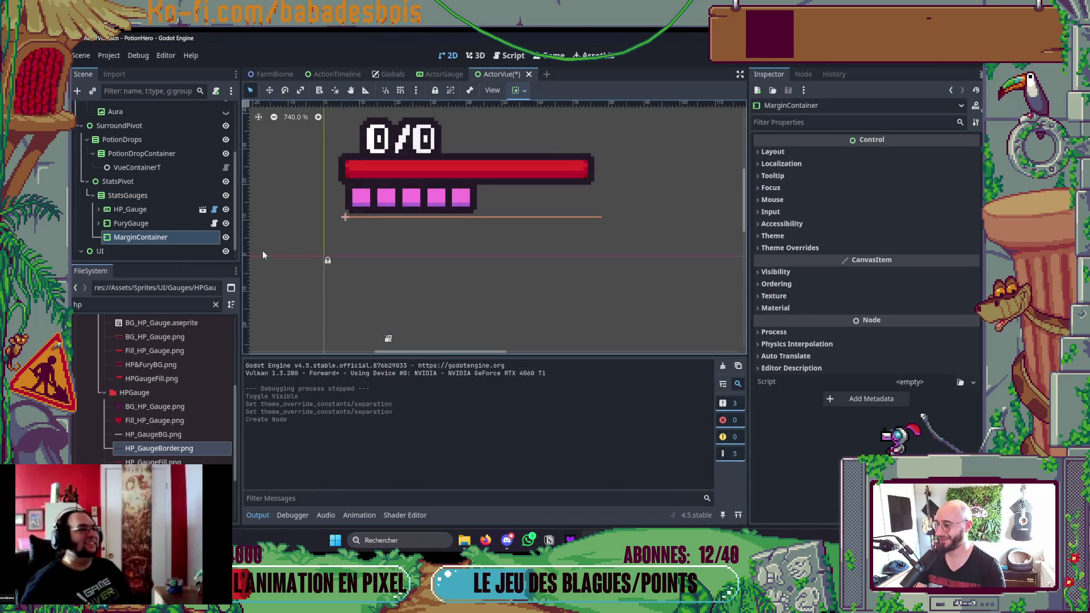
mouse_move(146, 208)
mouse_down()
mouse_move(159, 208)
mouse_move(166, 236)
mouse_move(146, 202)
mouse_up()
click(157, 223)
click(98, 223)
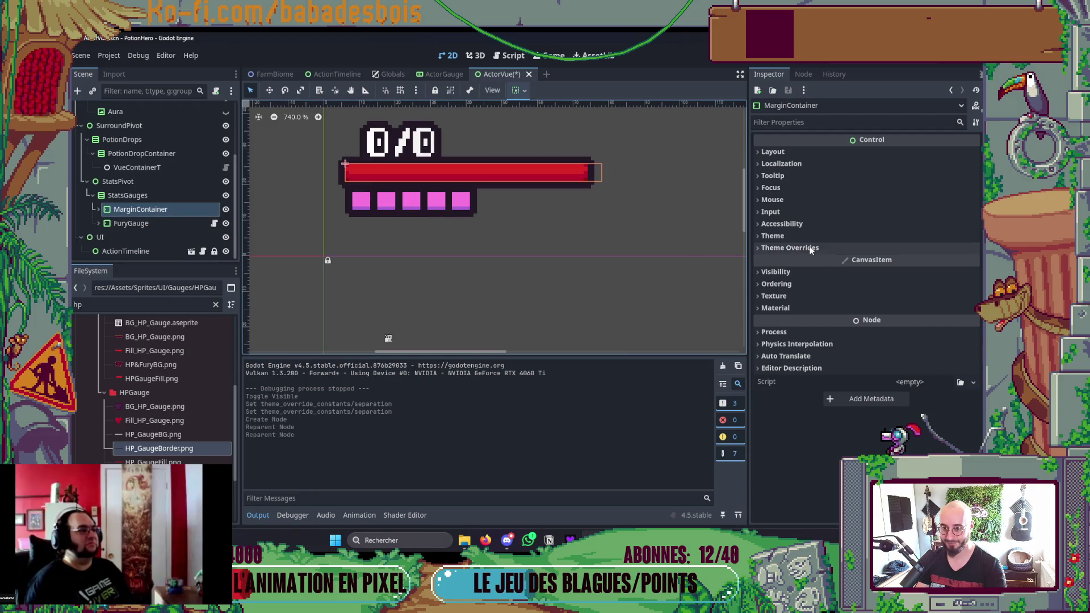
Override the MarginContainer's left margin to 2, then save and run the game.
click(789, 248)
click(783, 259)
click(774, 274)
click(887, 275)
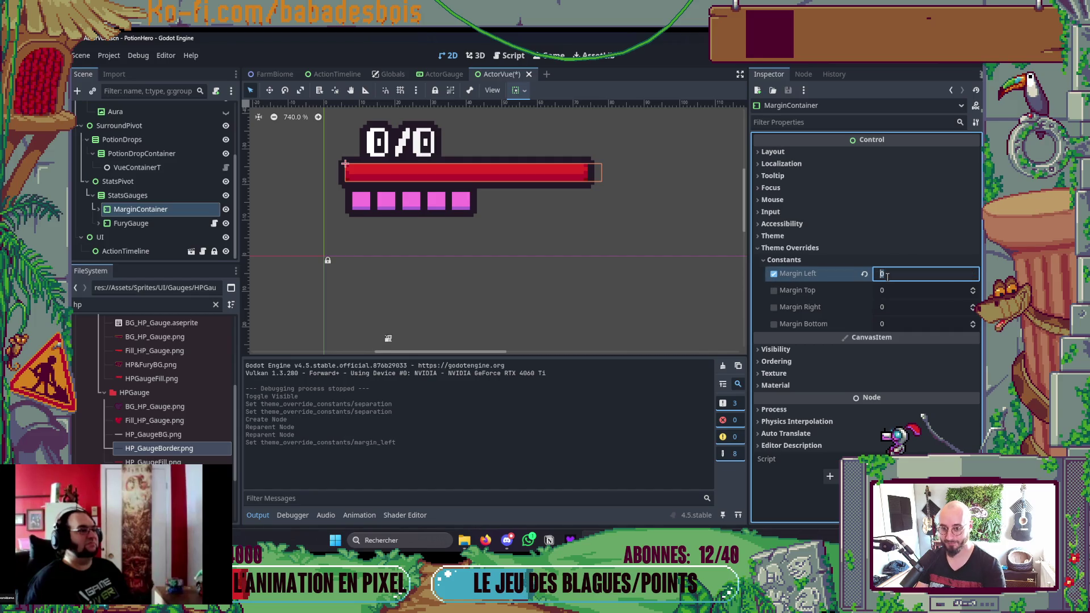
key(Return)
click(601, 284)
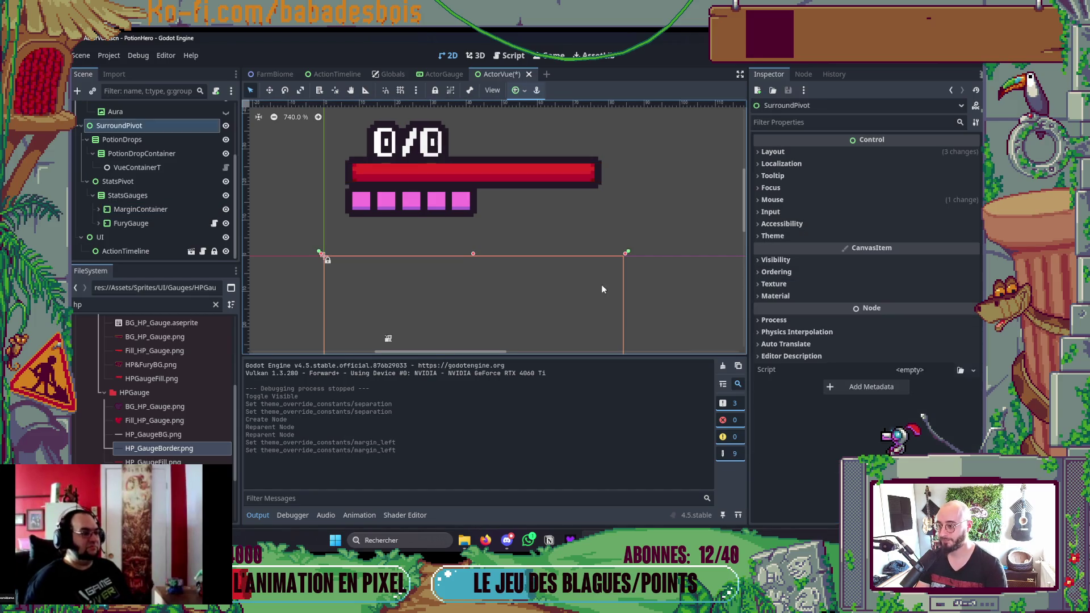
click(152, 182)
key(F5)
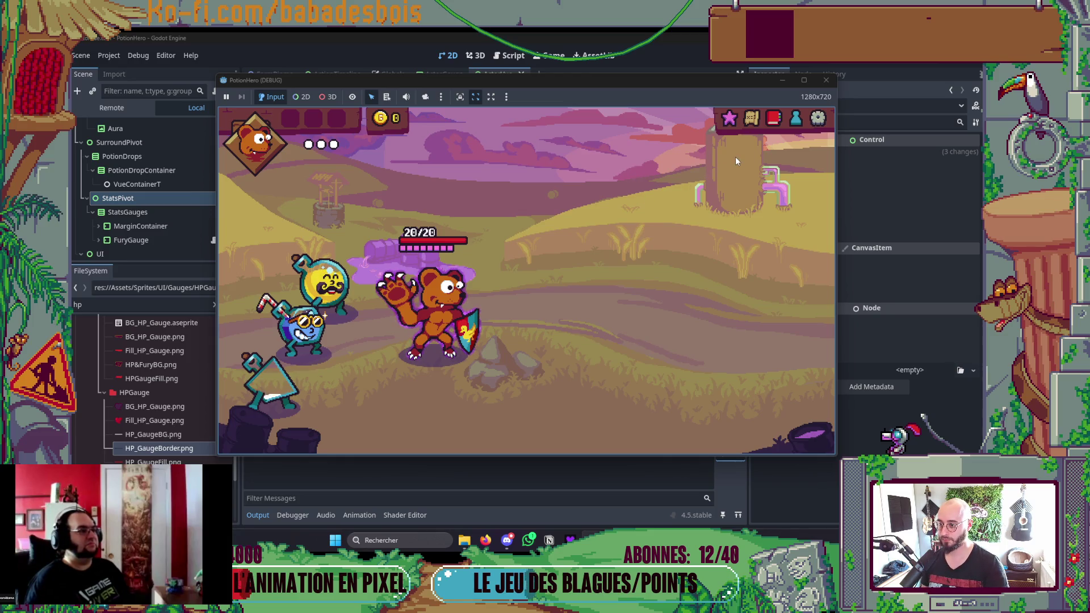
Stop the game, hide the fury gauge, and relaunch to compare.
click(825, 80)
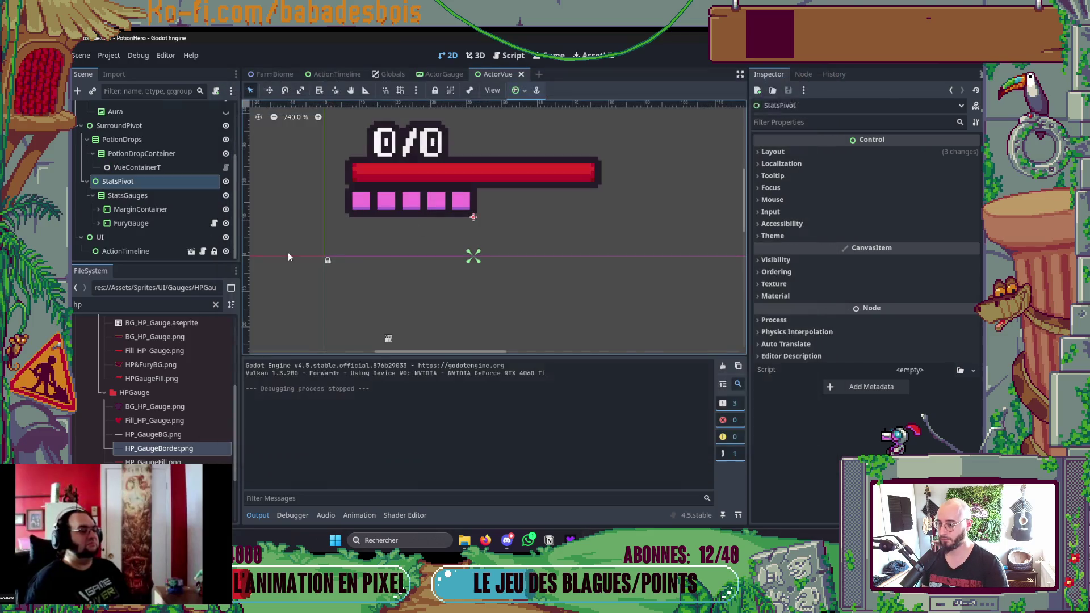
click(225, 224)
key(F5)
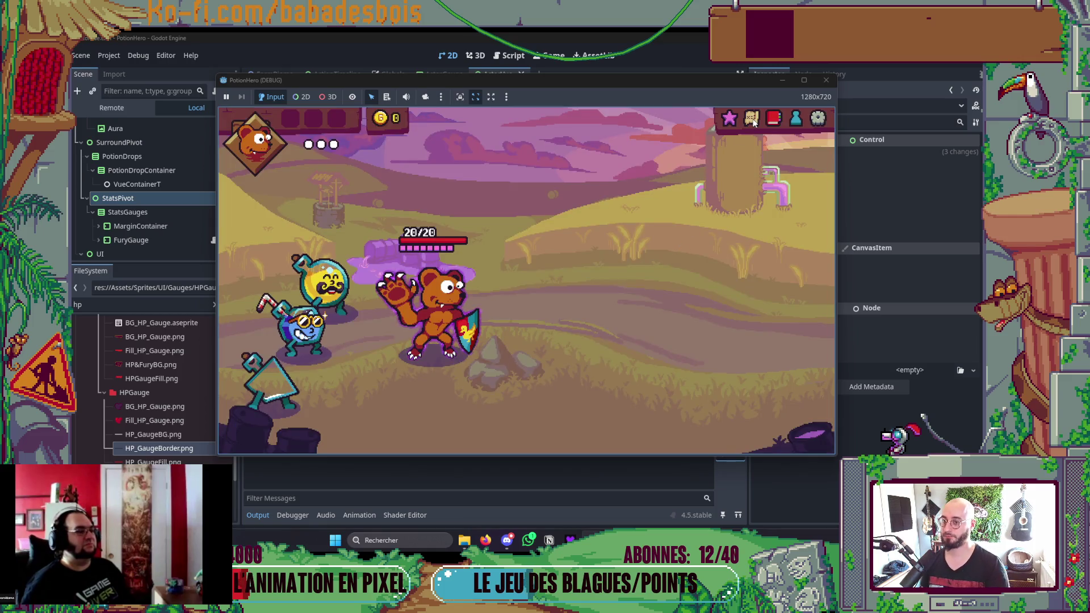
Override the MarginContainer's right margin to 2 and save the scene.
click(826, 80)
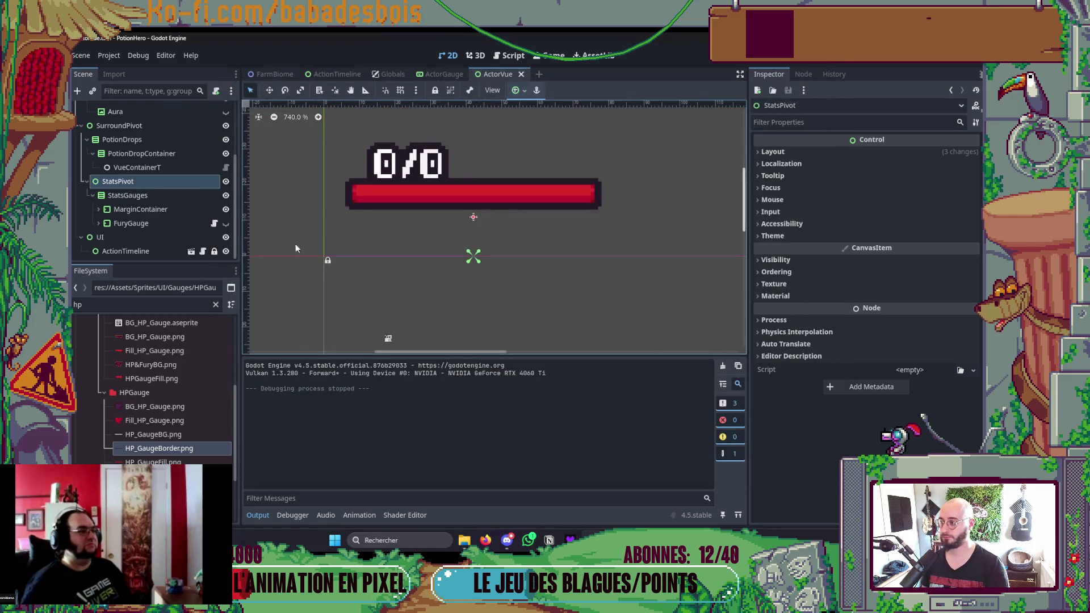
click(169, 224)
click(165, 209)
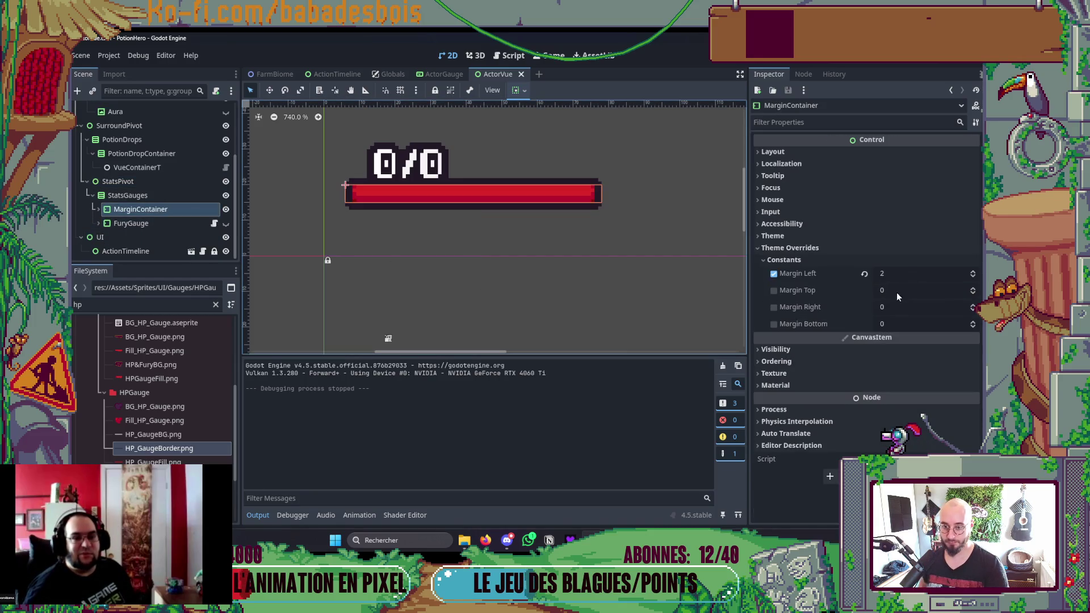
click(804, 308)
click(773, 307)
click(921, 312)
key(Return)
key(ctrl+s)
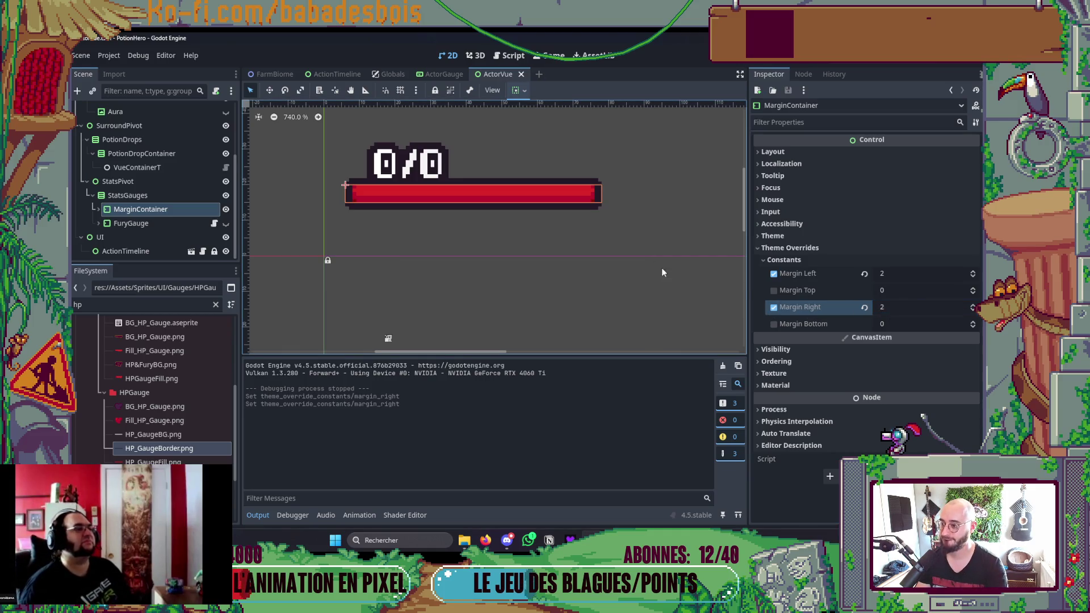
Set the MarginContainer's top and bottom margins to 2 and save.
click(774, 290)
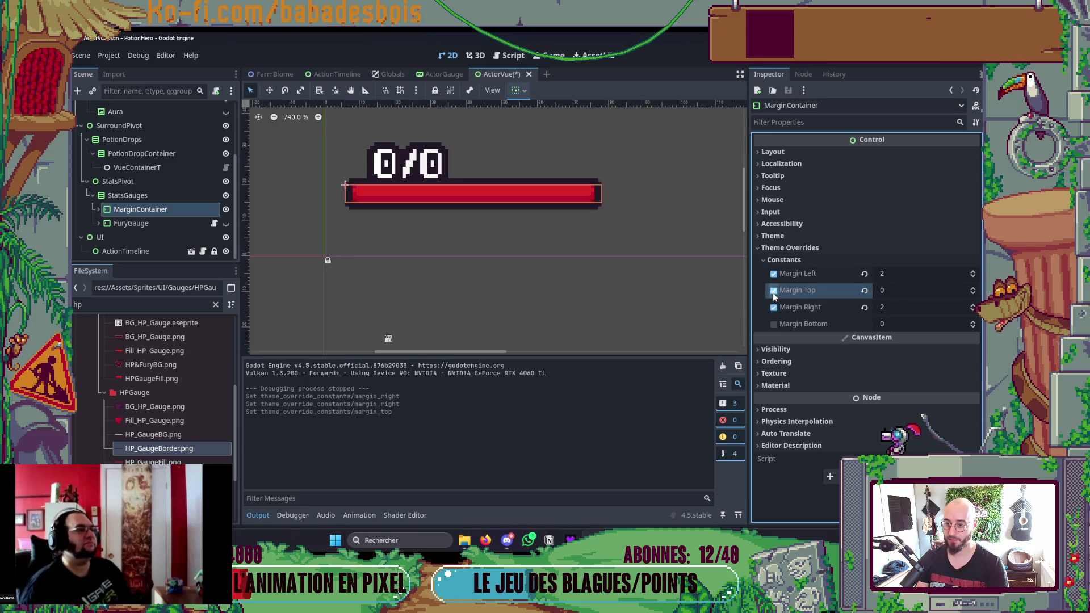
click(908, 291)
text(2)
key(Tab)
text(2)
key(Return)
key(ctrl+s)
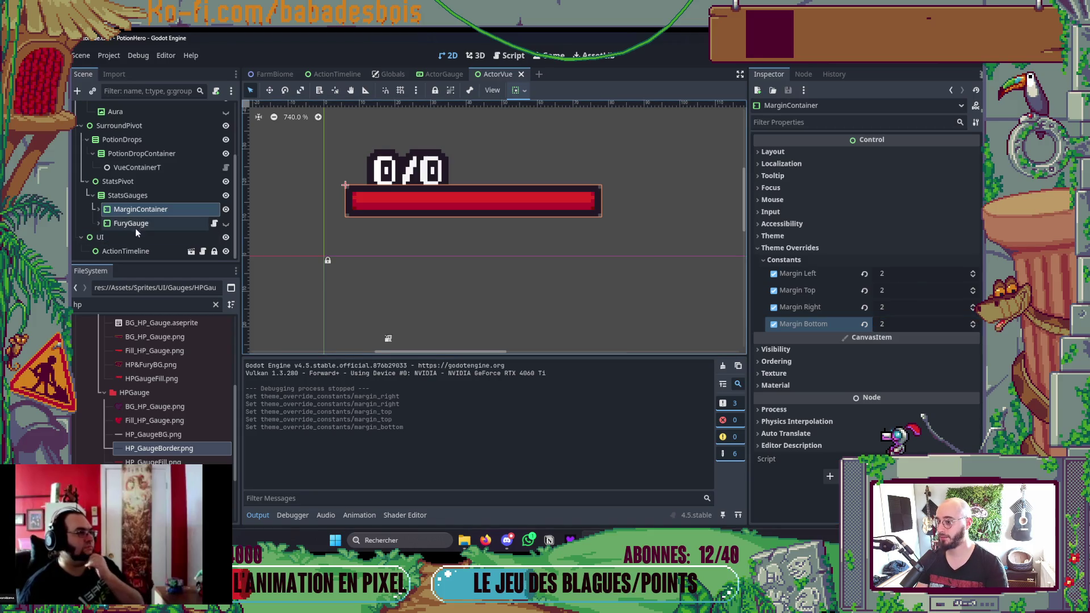
Show the fury gauge again, adjust the StatsGauges separation, save, and run the game.
click(135, 225)
click(226, 223)
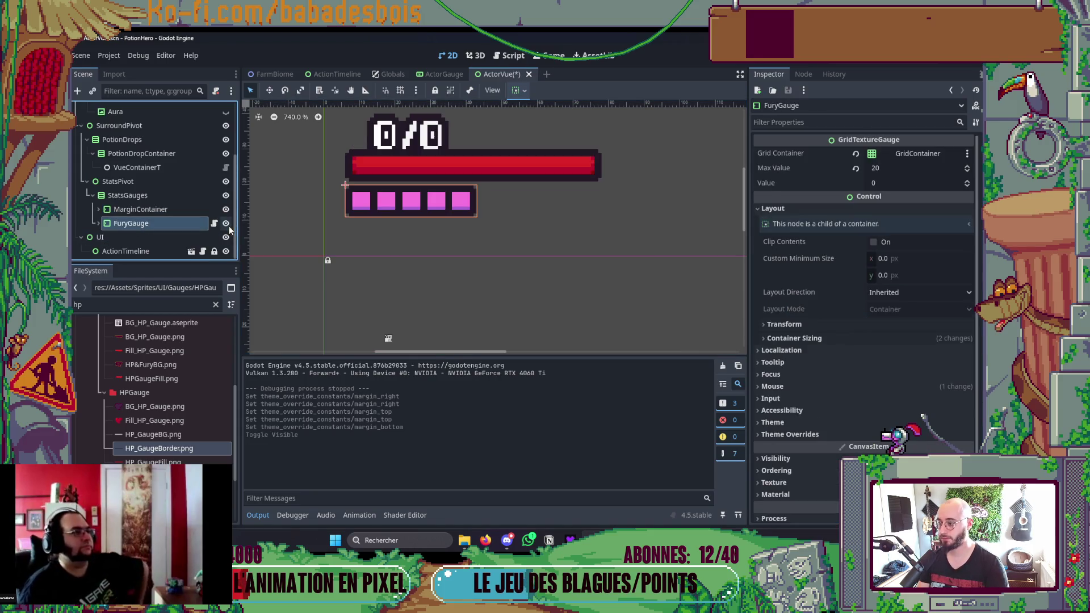
click(786, 434)
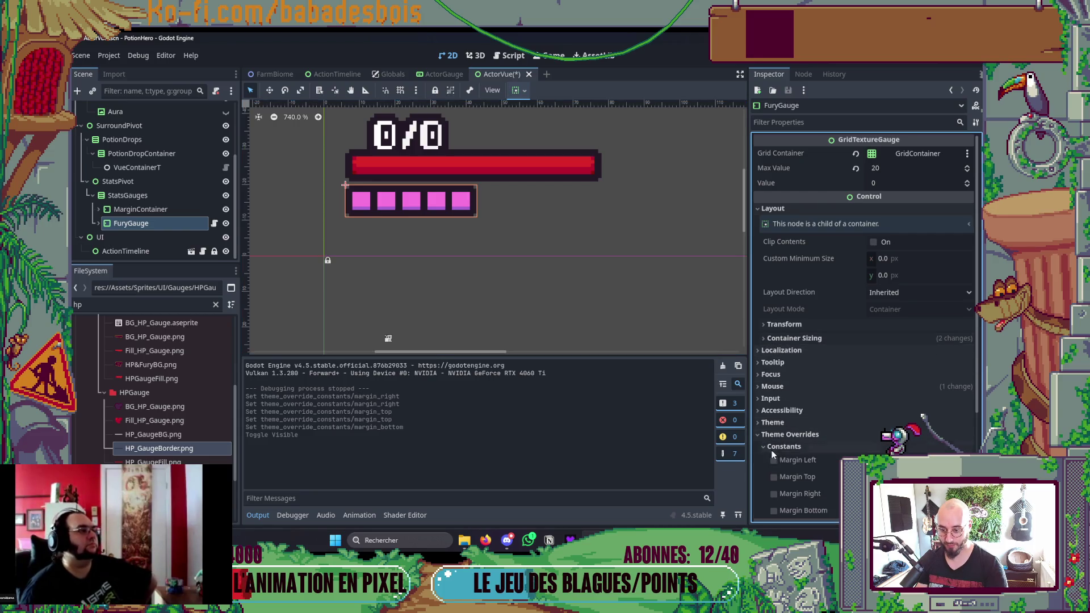
click(773, 447)
scroll(776, 444, down, 3)
click(128, 195)
click(926, 437)
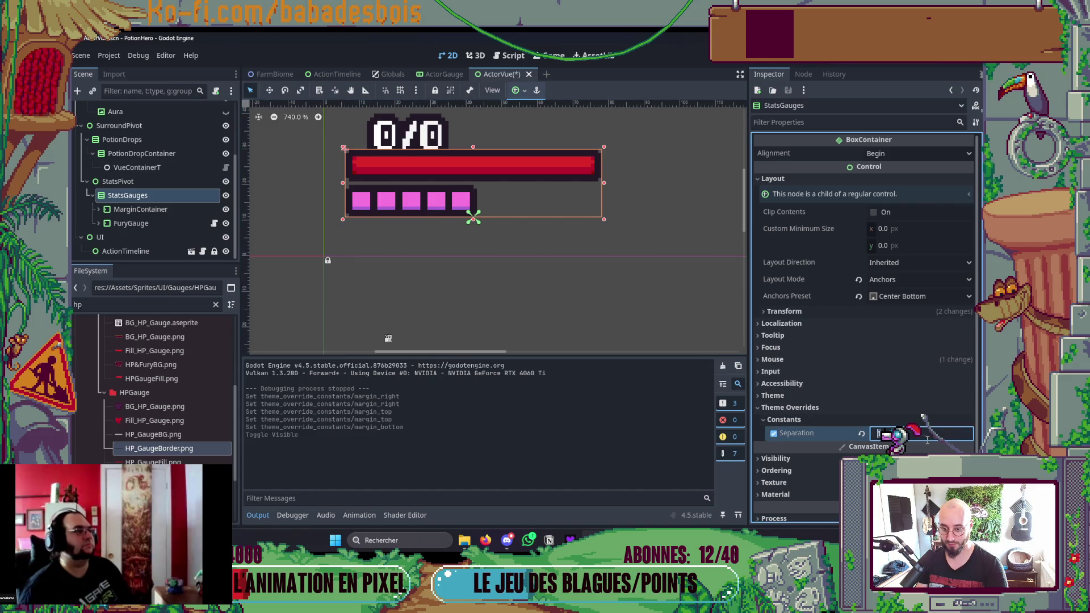
key(Return)
key(ctrl+s)
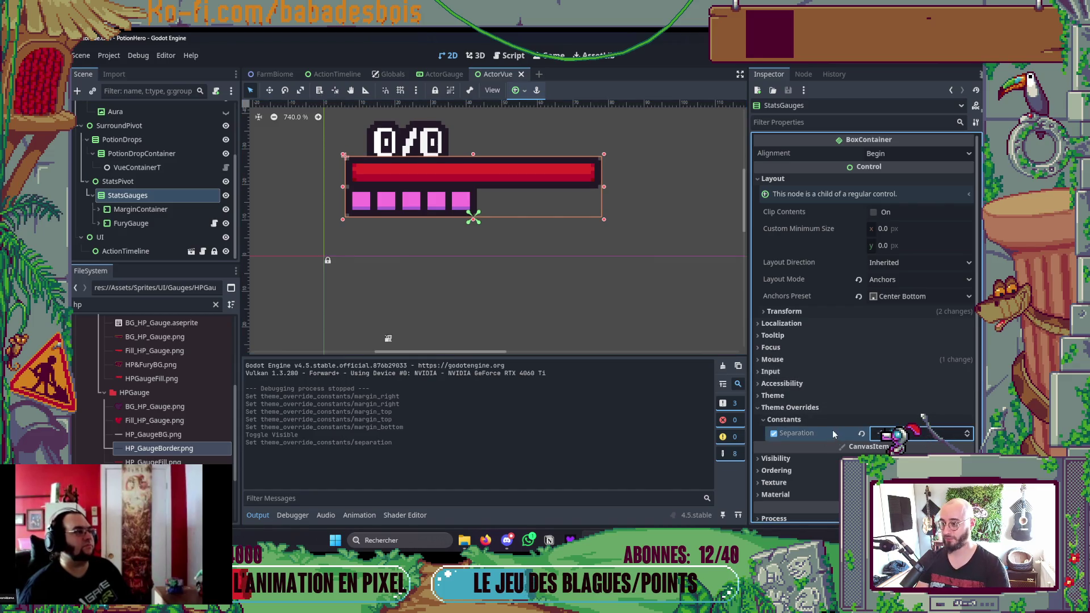
key(F5)
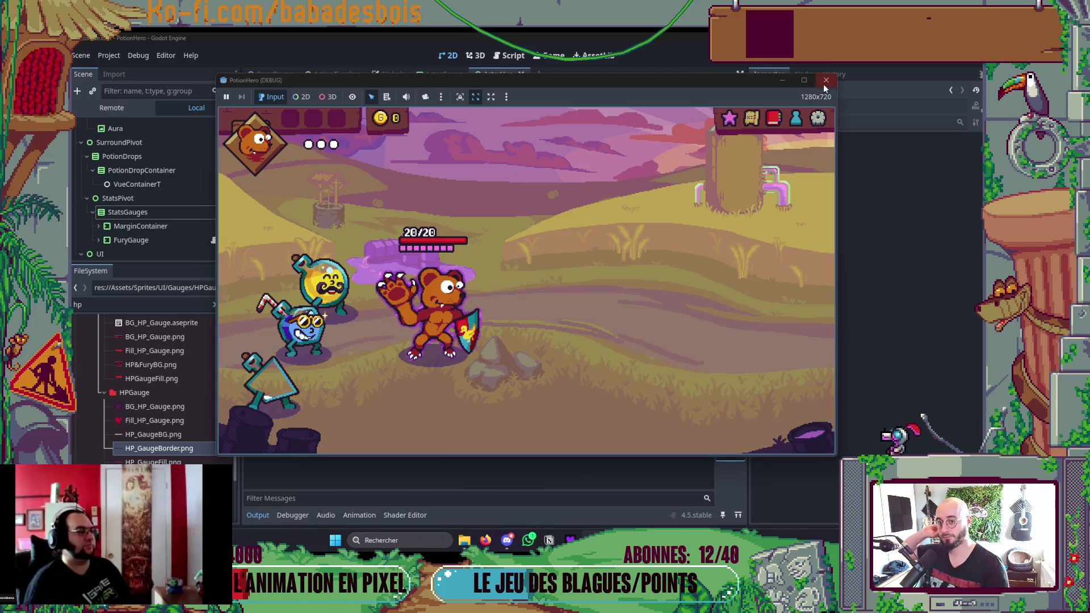
Stop the game, hide the fury gauge, and relaunch with only the HP gauge.
click(826, 80)
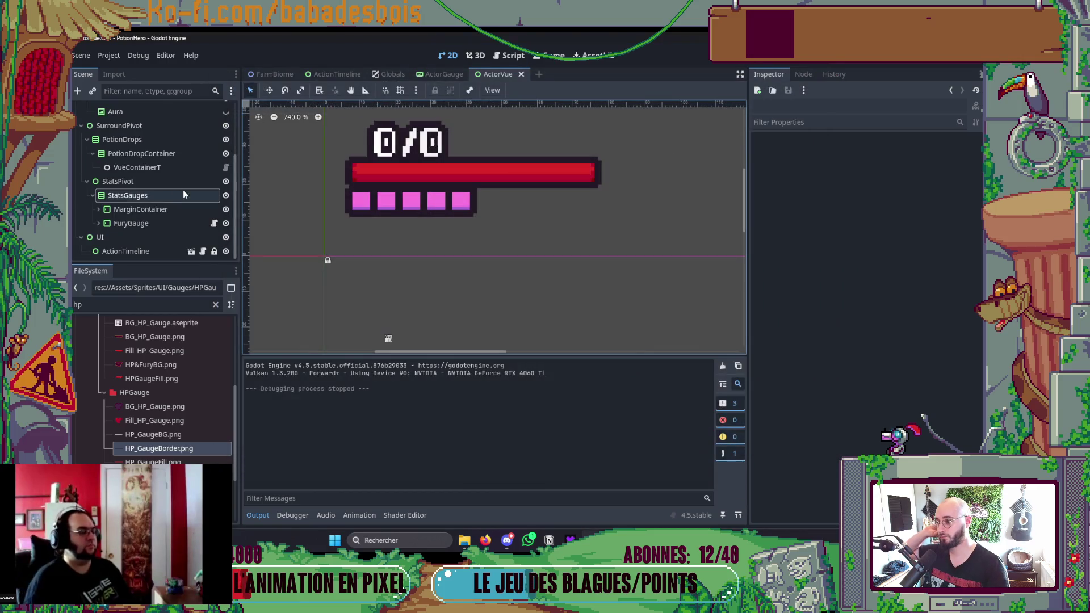
click(225, 223)
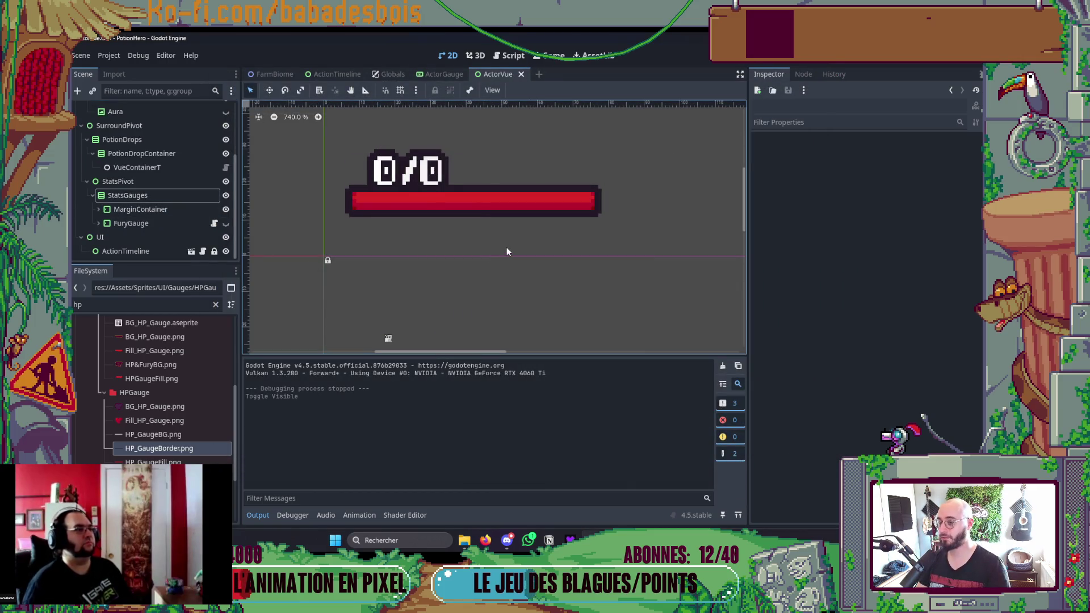
key(F5)
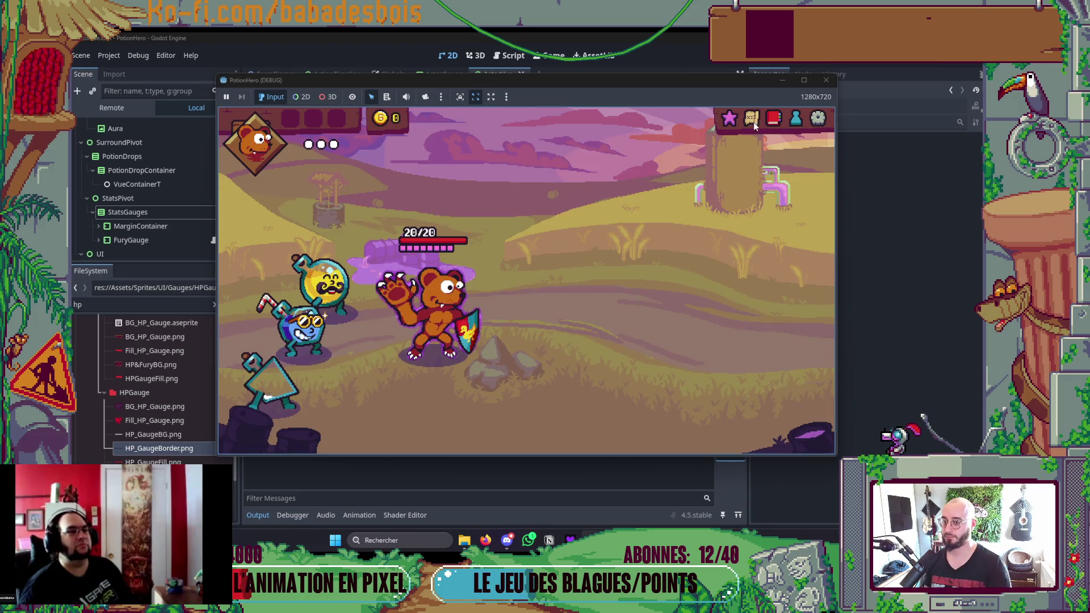
Enter the next battle from the map, attack the bomb with the bear, end the turn, and stop the game.
click(752, 119)
click(355, 295)
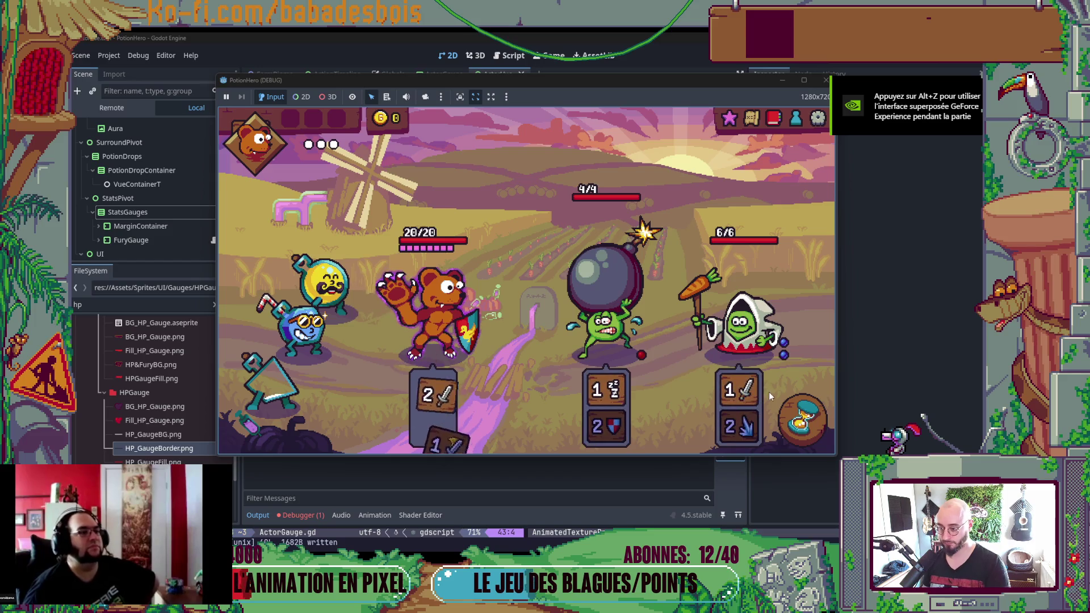
click(801, 407)
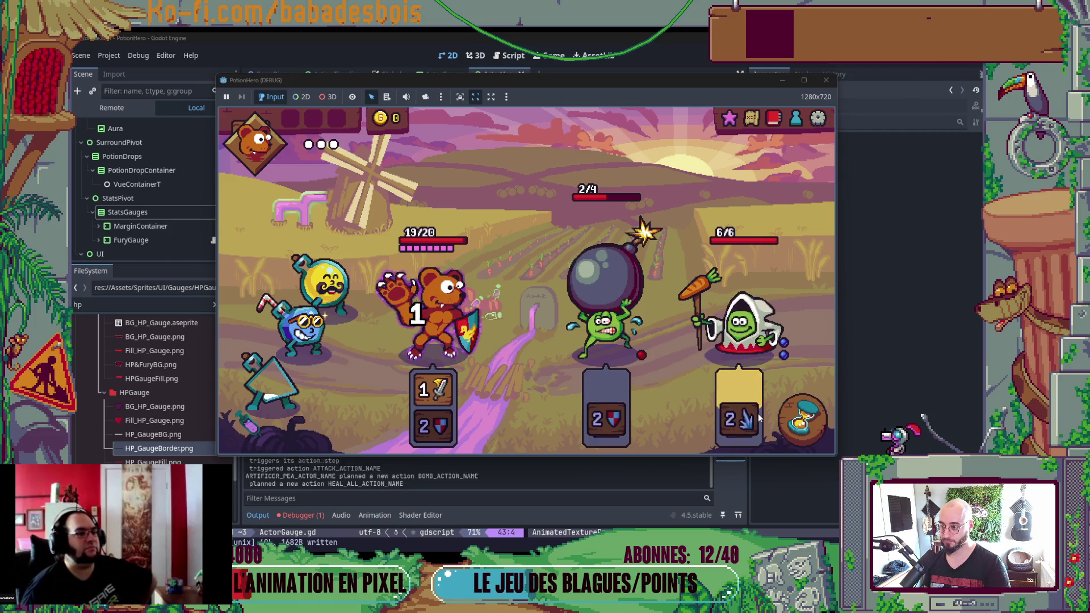
click(804, 431)
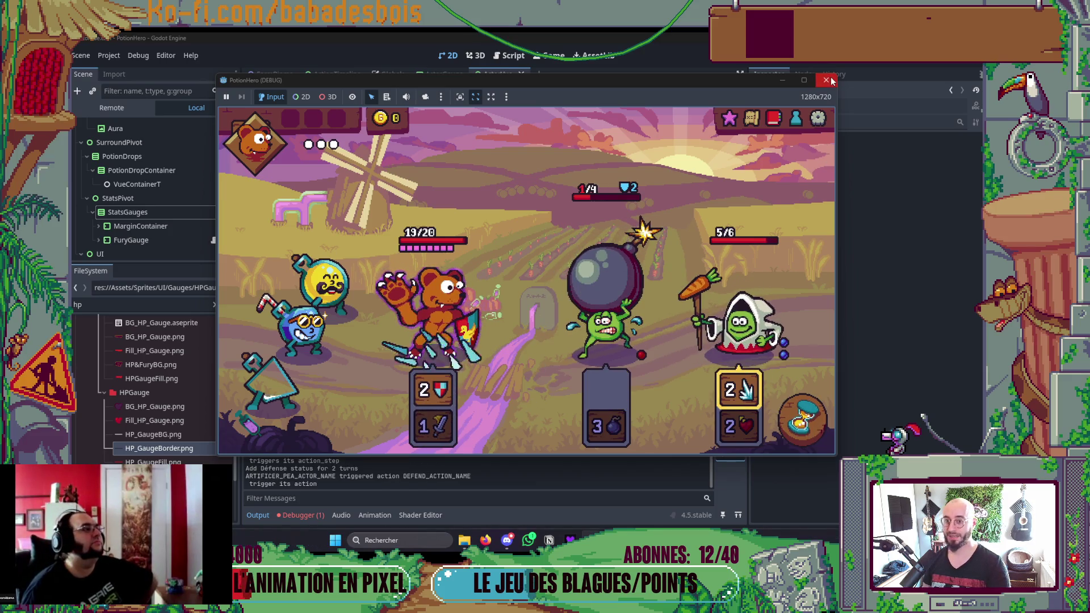
key(F8)
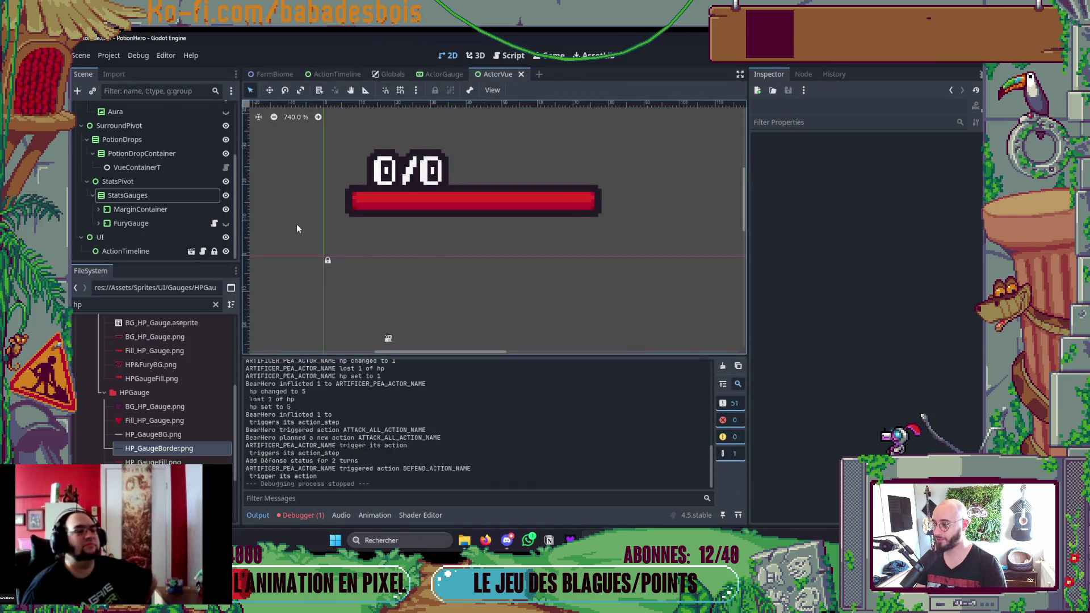
Expand MarginContainer and HP_Gauge in the Scene dock and select the SubBar node.
click(154, 199)
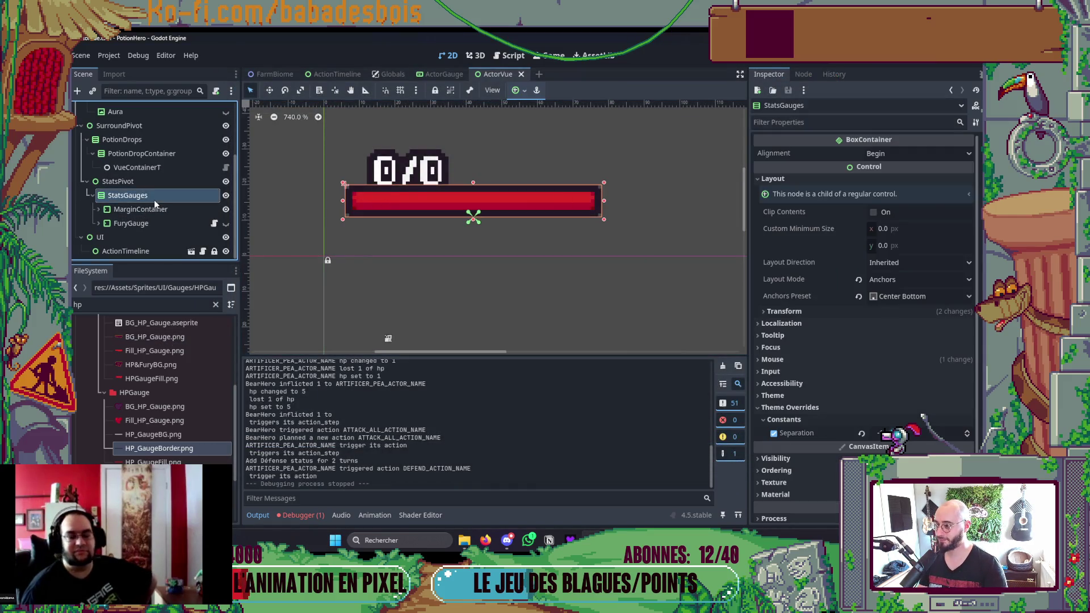
click(97, 209)
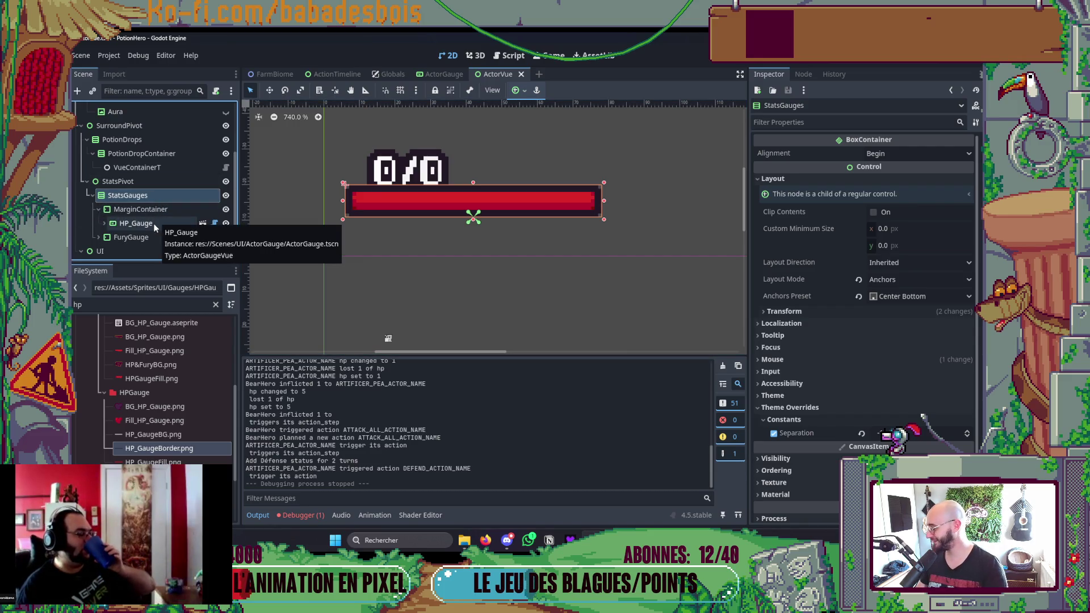
click(153, 223)
scroll(851, 363, down, 15)
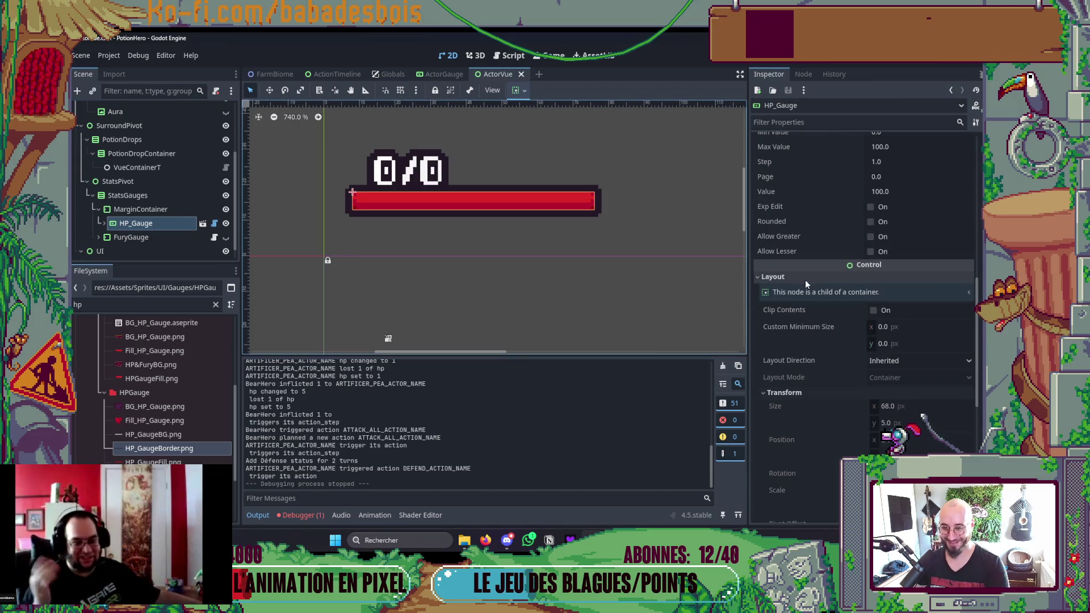
click(805, 280)
click(798, 324)
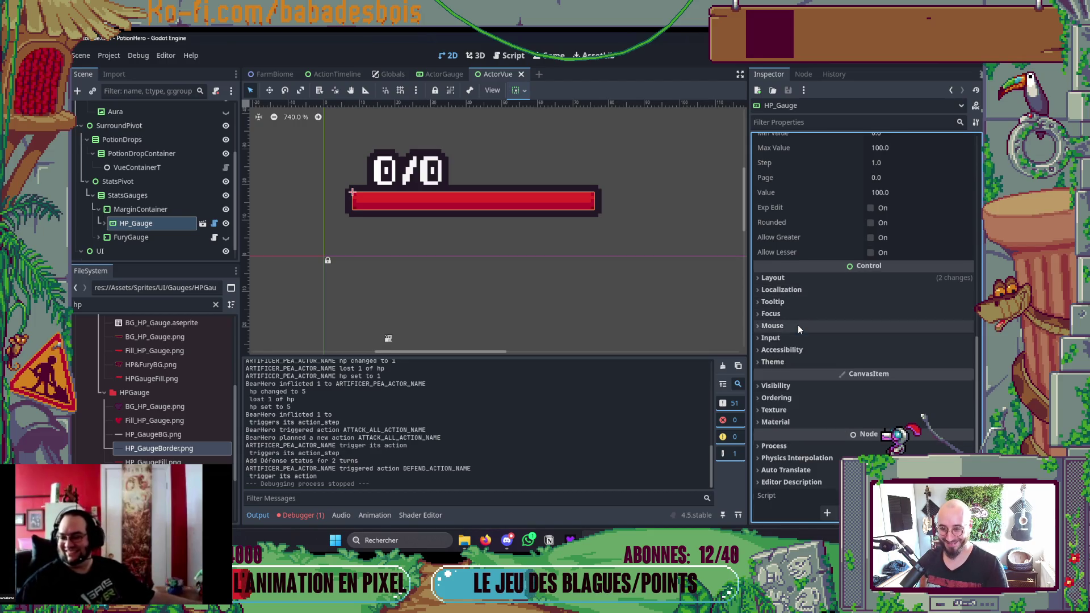
scroll(910, 353, up, 8)
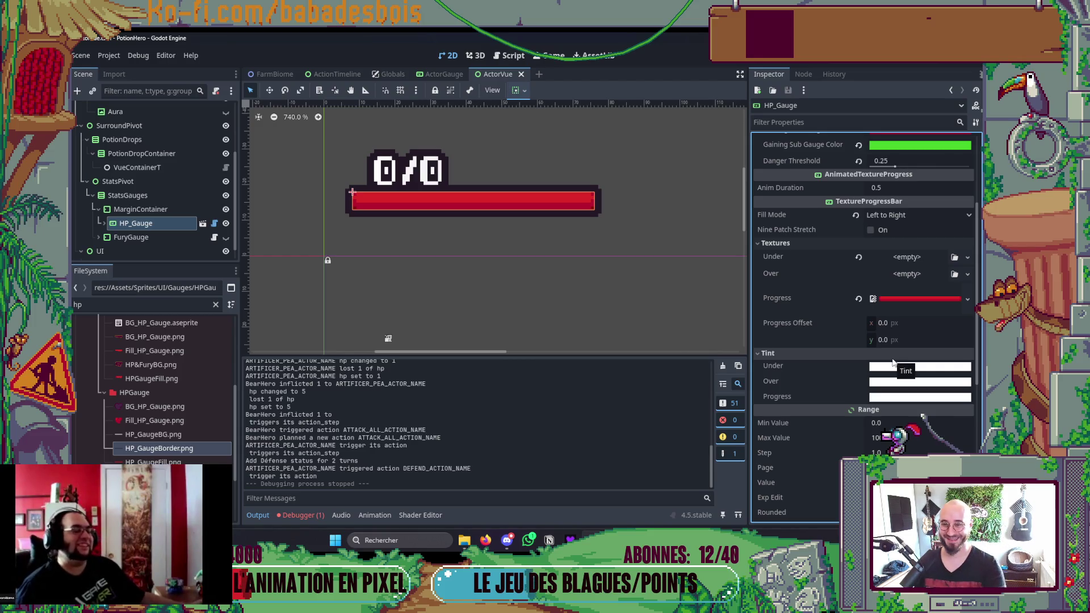
click(99, 223)
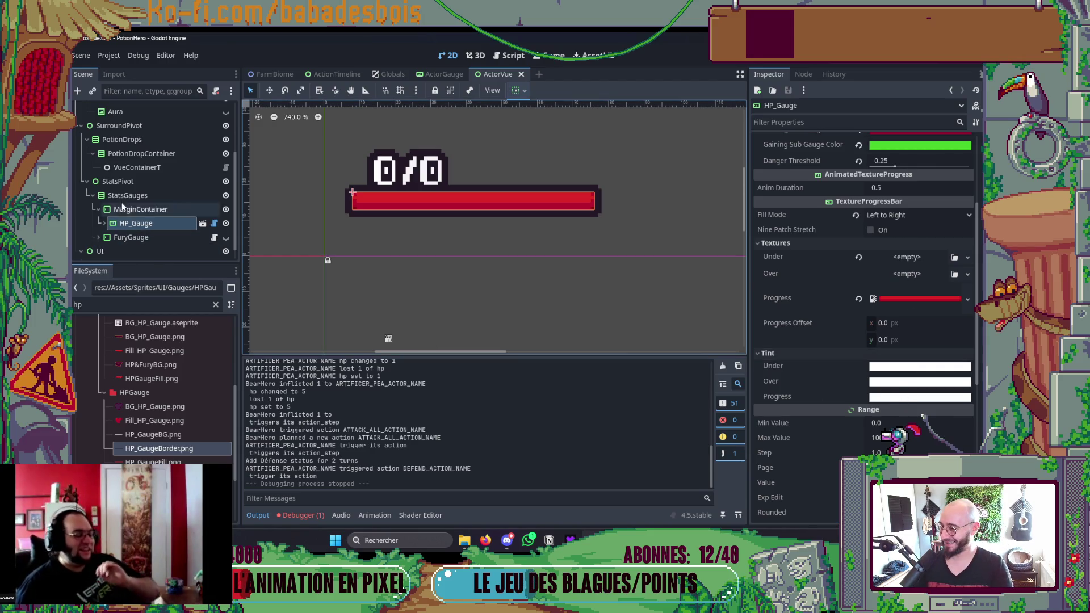
scroll(106, 227, down, 3)
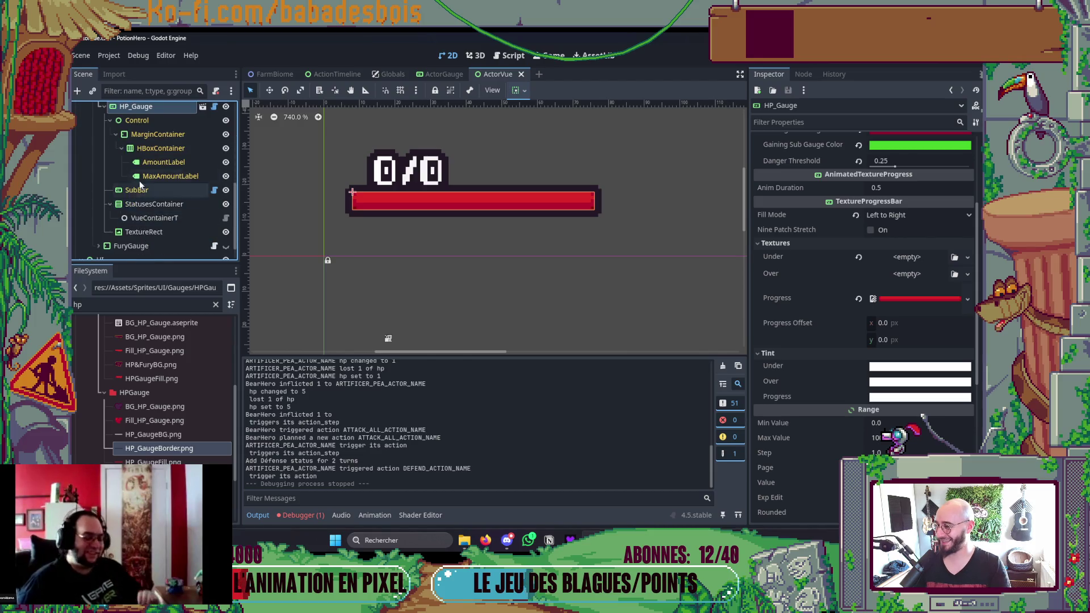
click(131, 232)
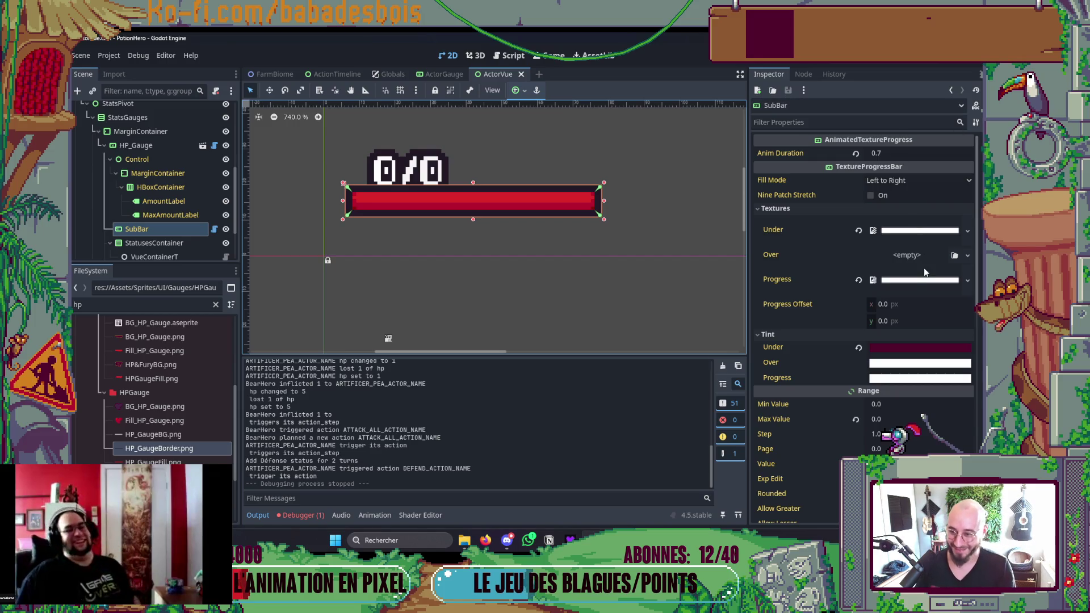
Resize SubBar to 72×9 and anchor it with the Full Rect preset, then check its under texture.
scroll(560, 198, up, 3)
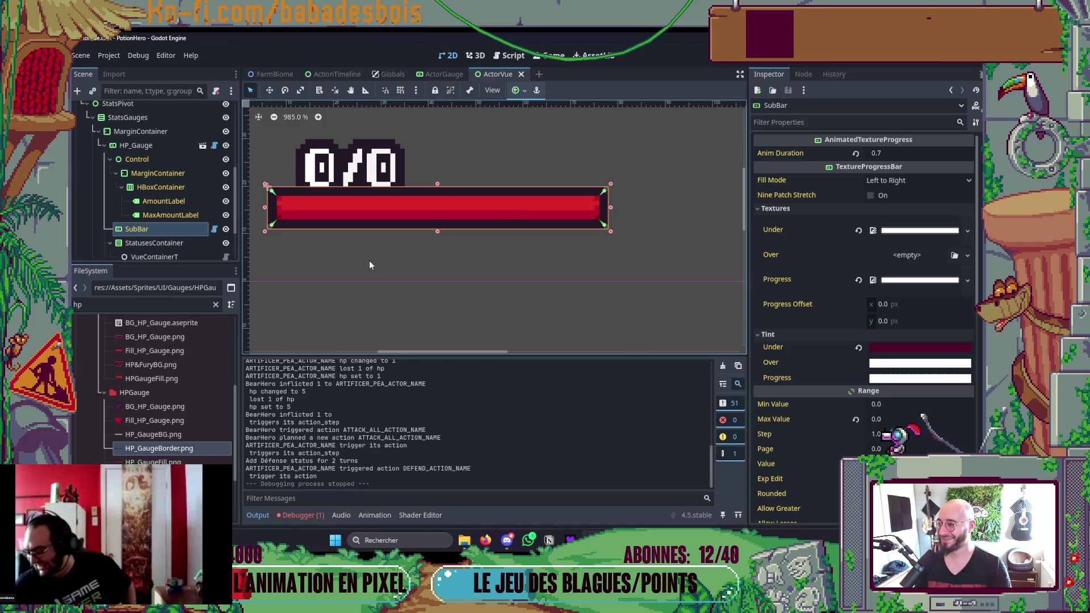
click(437, 231)
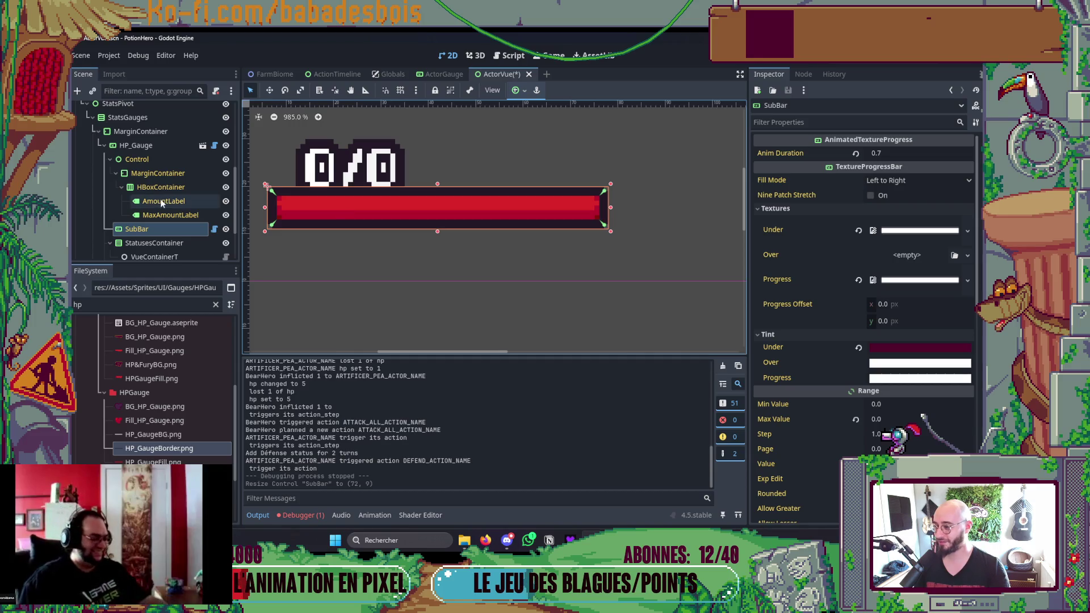
click(141, 147)
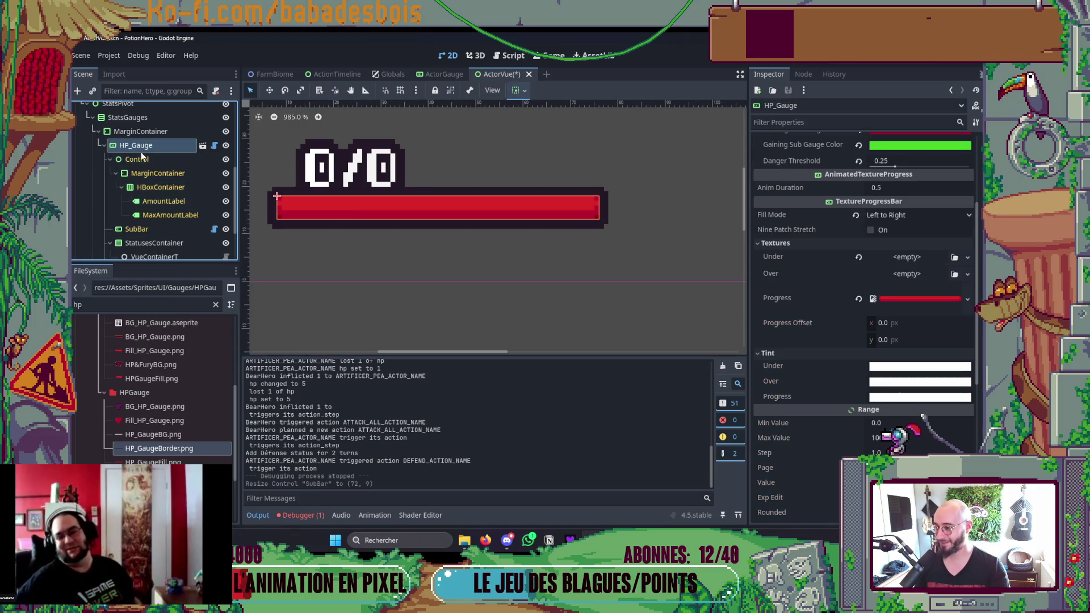
click(136, 229)
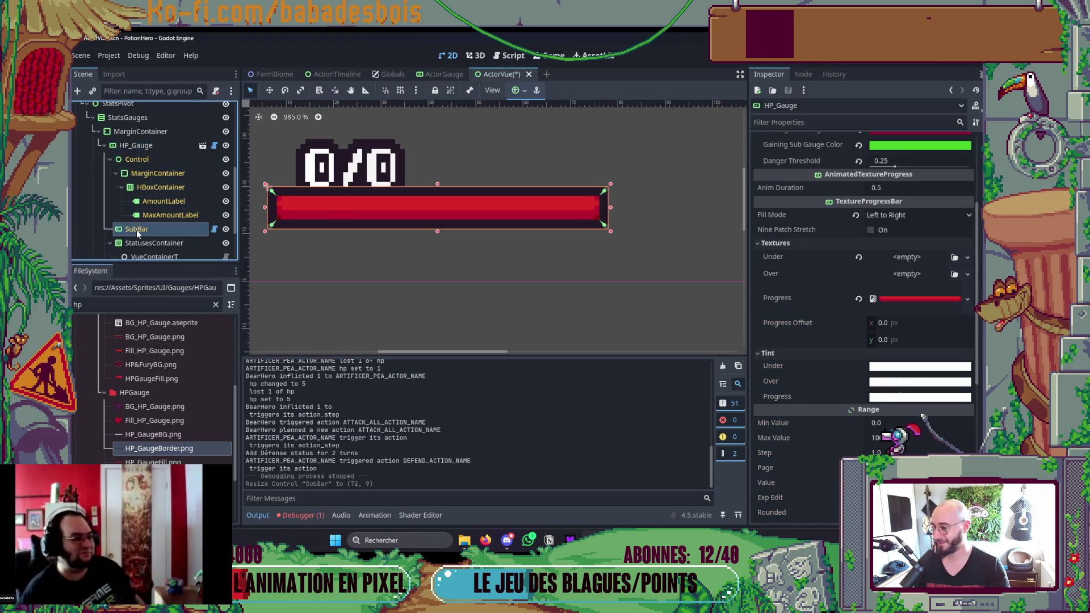
click(525, 90)
click(574, 181)
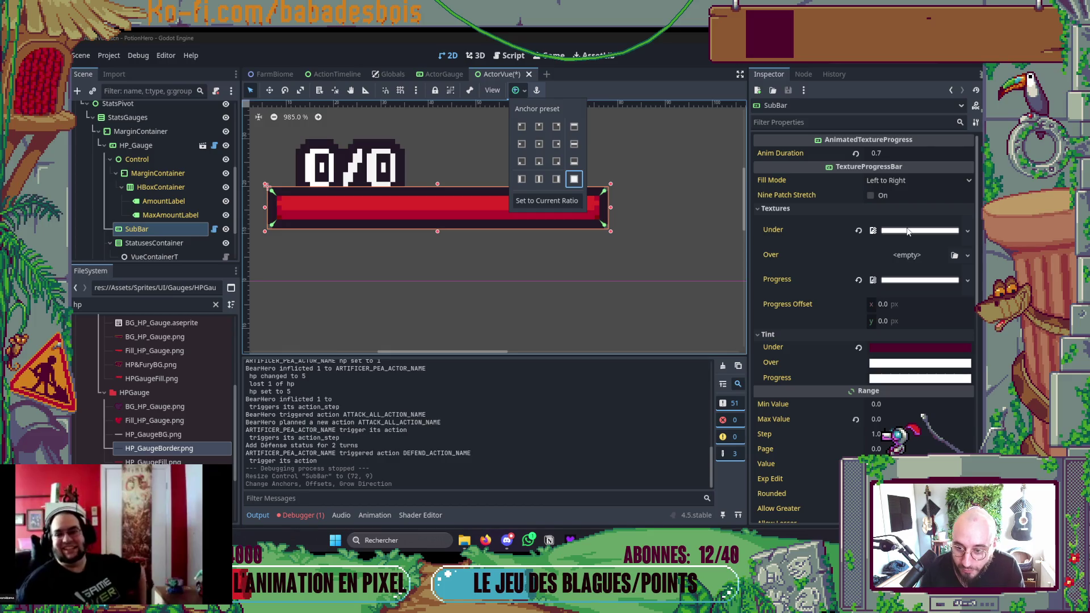
click(915, 243)
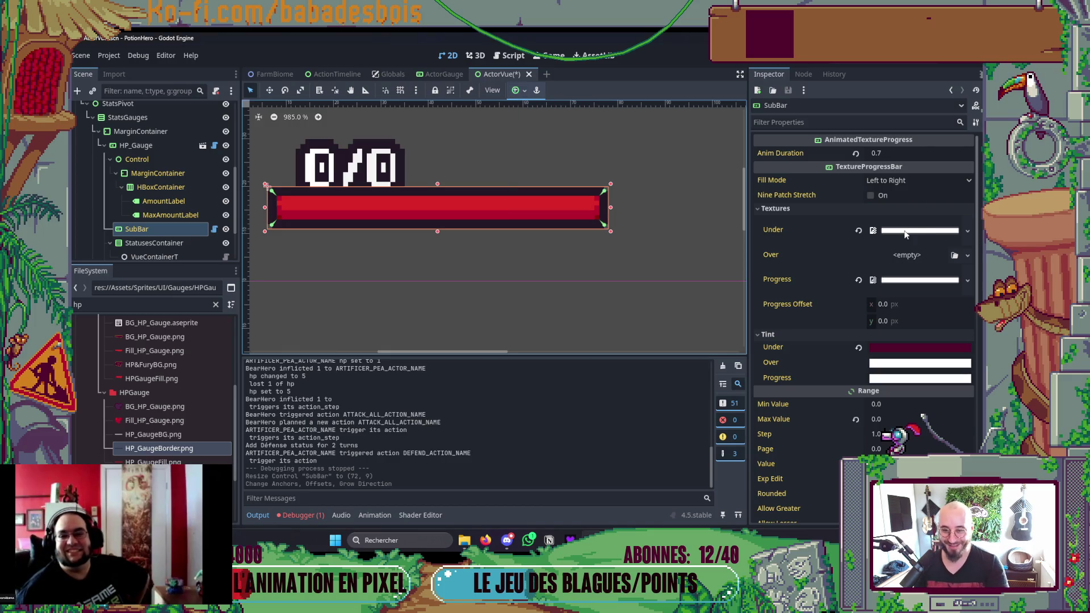
click(905, 234)
click(904, 234)
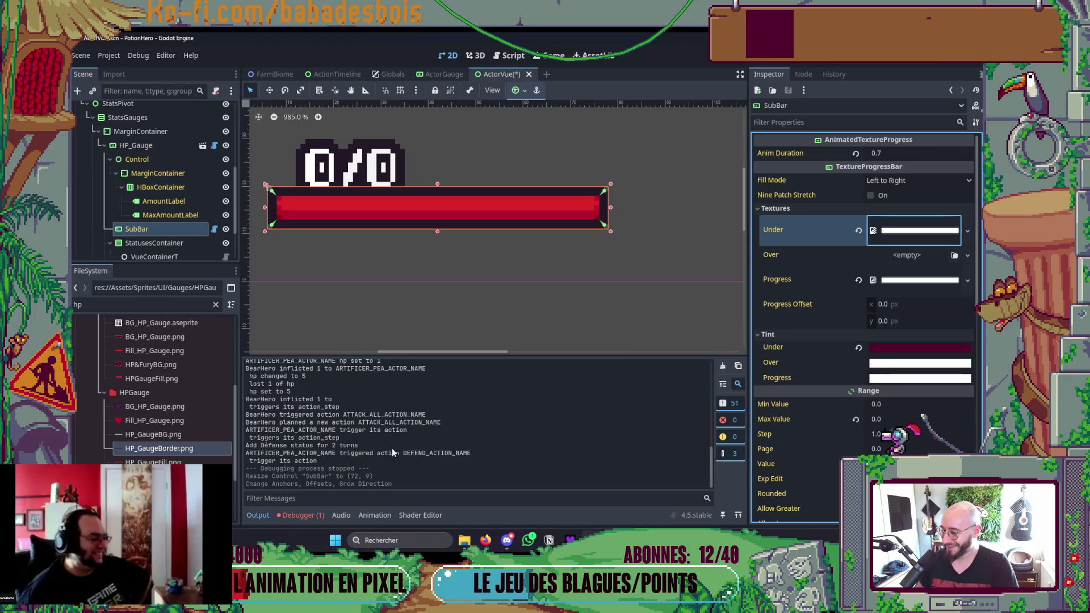
click(570, 539)
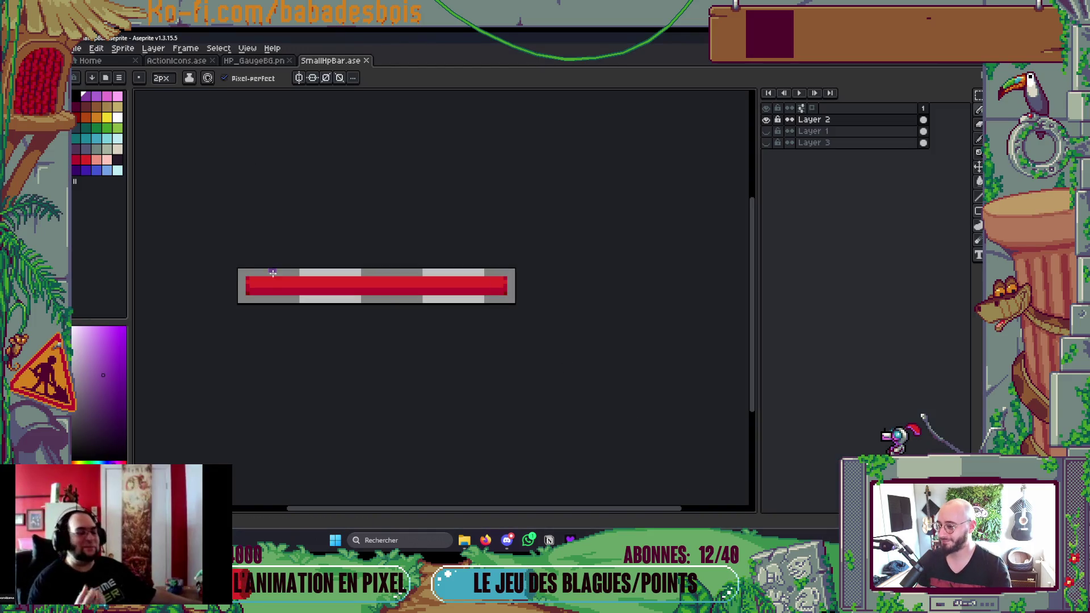
Fill both red bands of SmallHpBar white with a non-contiguous paint bucket and save the file.
scroll(273, 268, up, 1)
key(g)
click(117, 118)
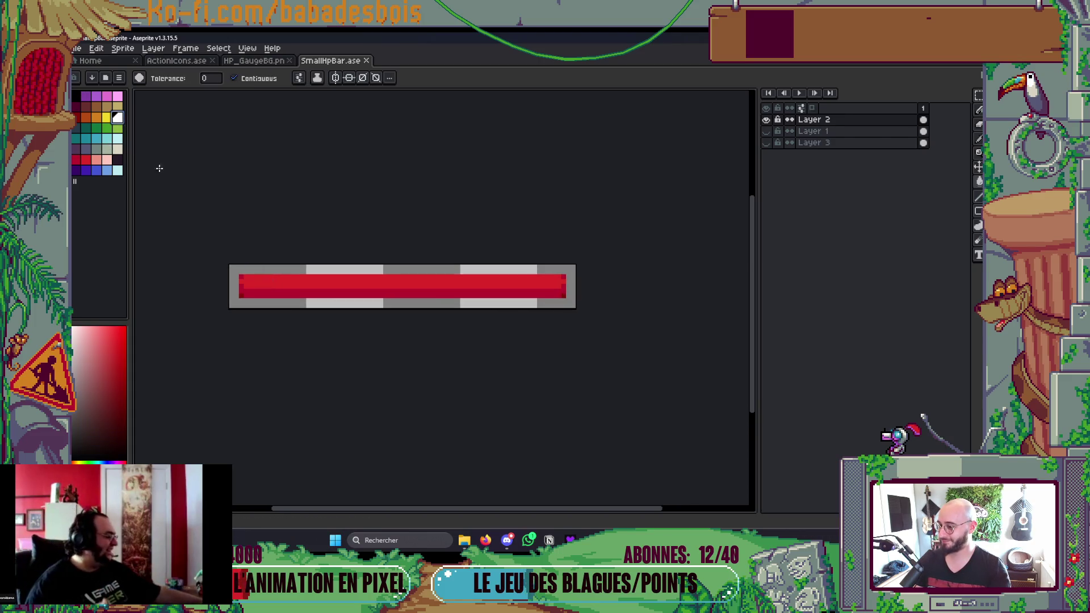
click(249, 78)
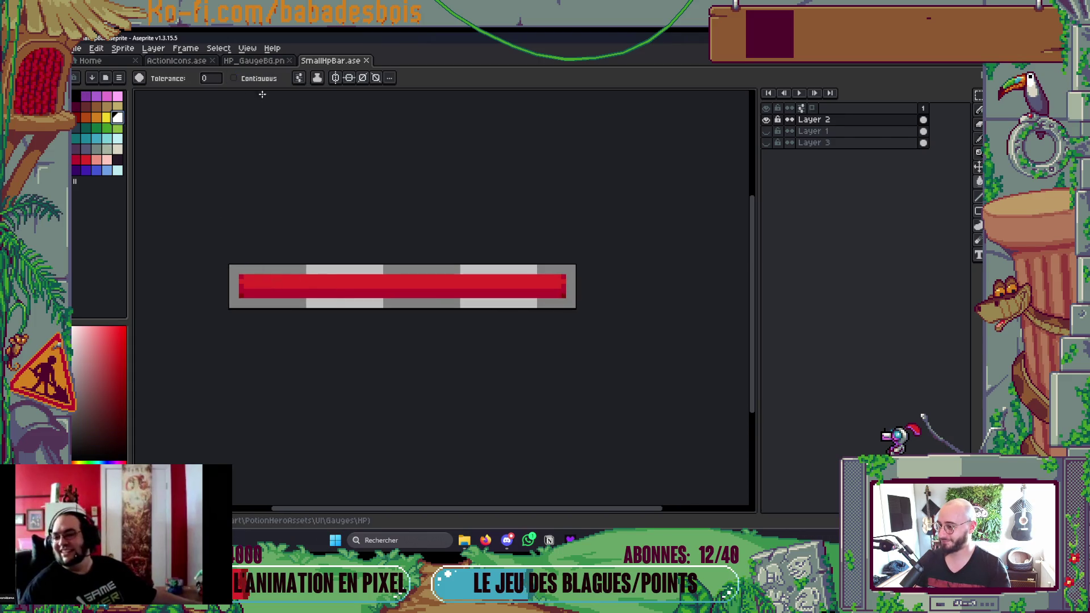
click(336, 286)
click(335, 295)
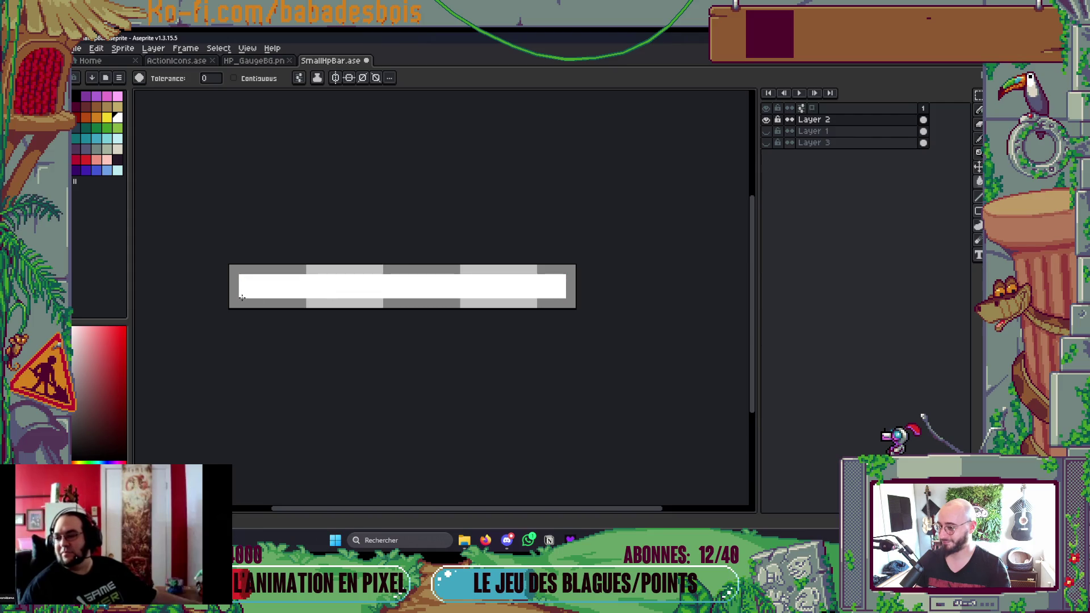
key(ctrl+s)
Export the sprite sheet over HP_GaugeBG.png, replacing the existing file, and close SmallHpBar.ase.
key(ctrl+e)
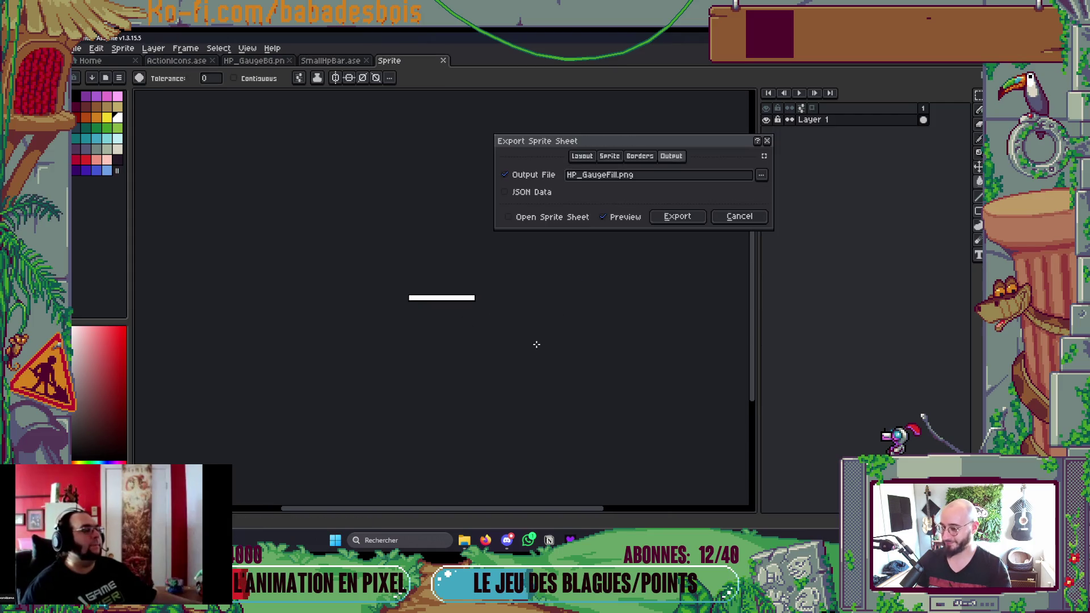
click(761, 177)
click(694, 190)
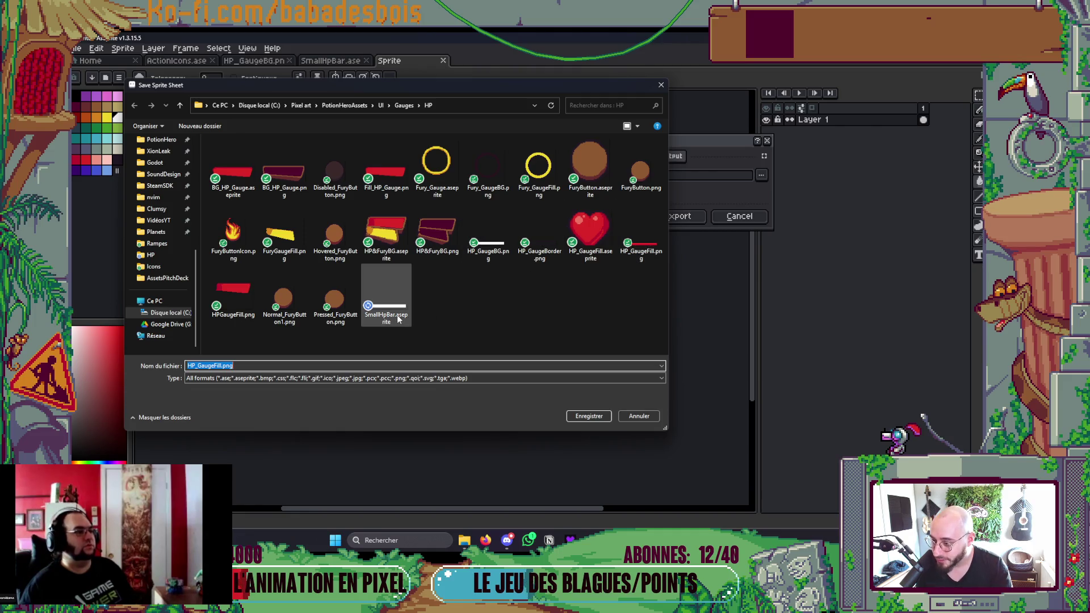
click(483, 244)
click(588, 416)
click(542, 286)
click(666, 219)
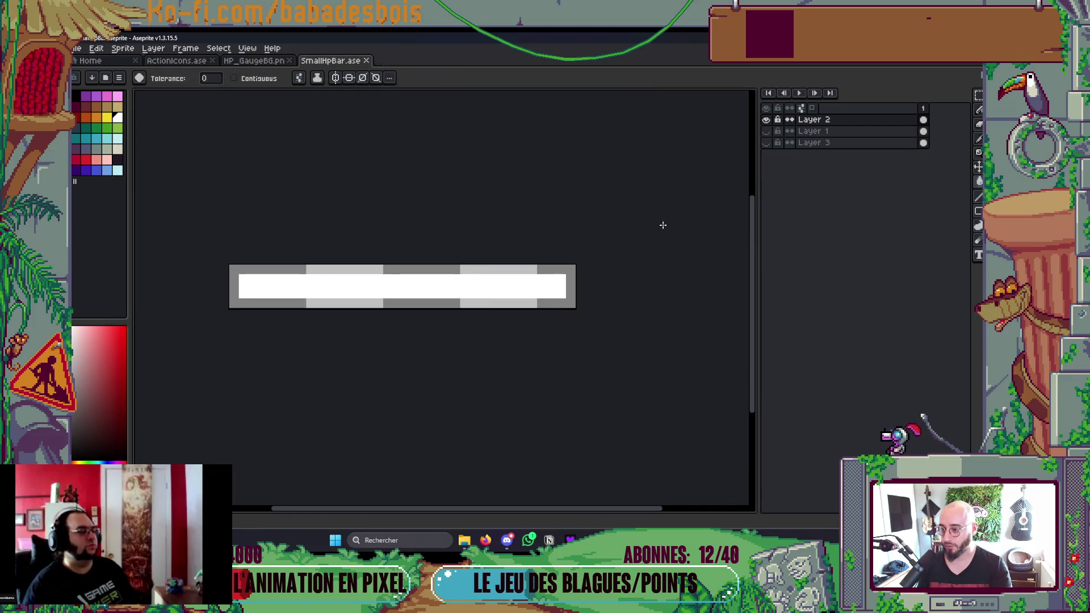
right_click(345, 60)
click(376, 101)
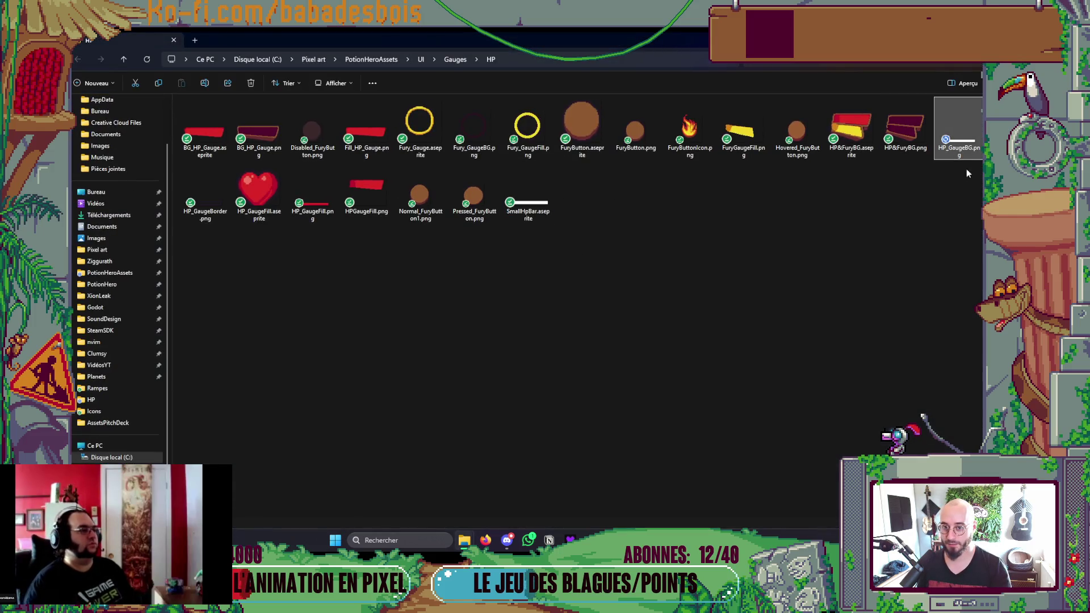
key(alt+Tab)
key(alt+Tab)
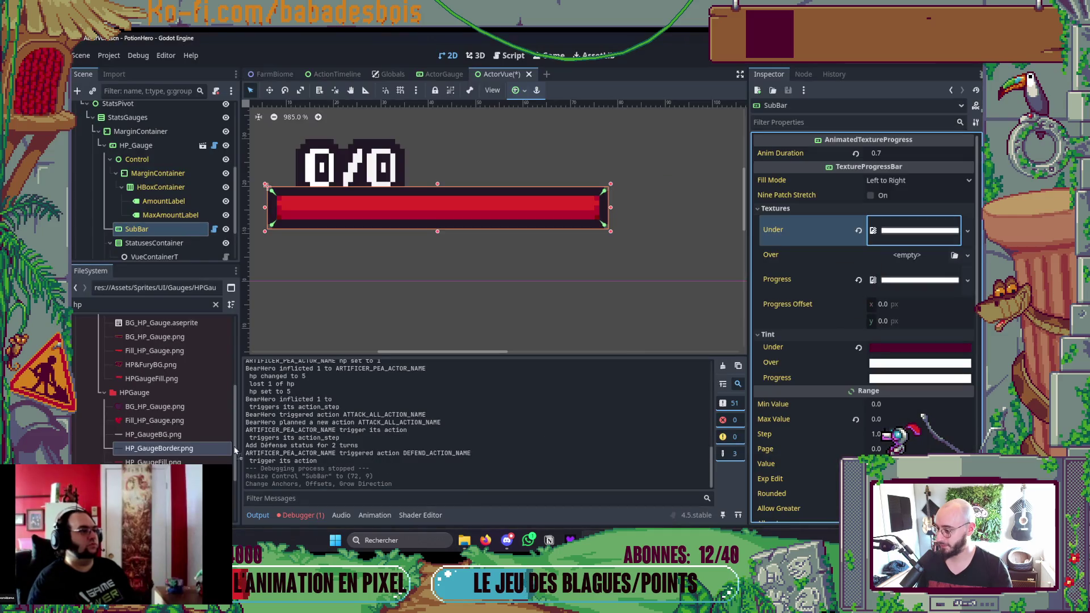
Run the game, enter the first map battle, play an attack turn leaving the bear at 18 HP, then close it.
key(F5)
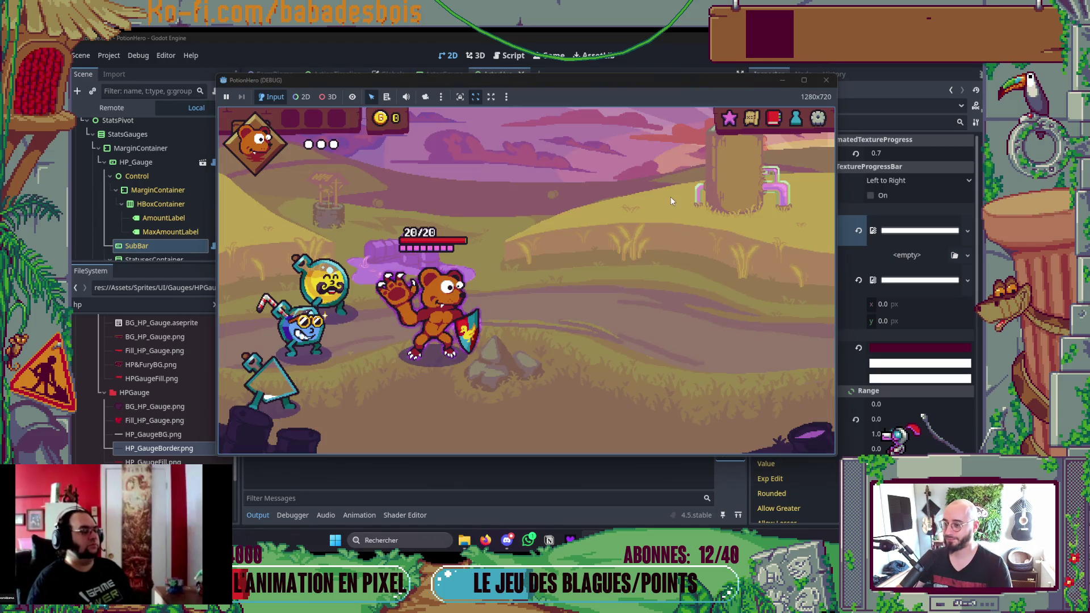
click(751, 120)
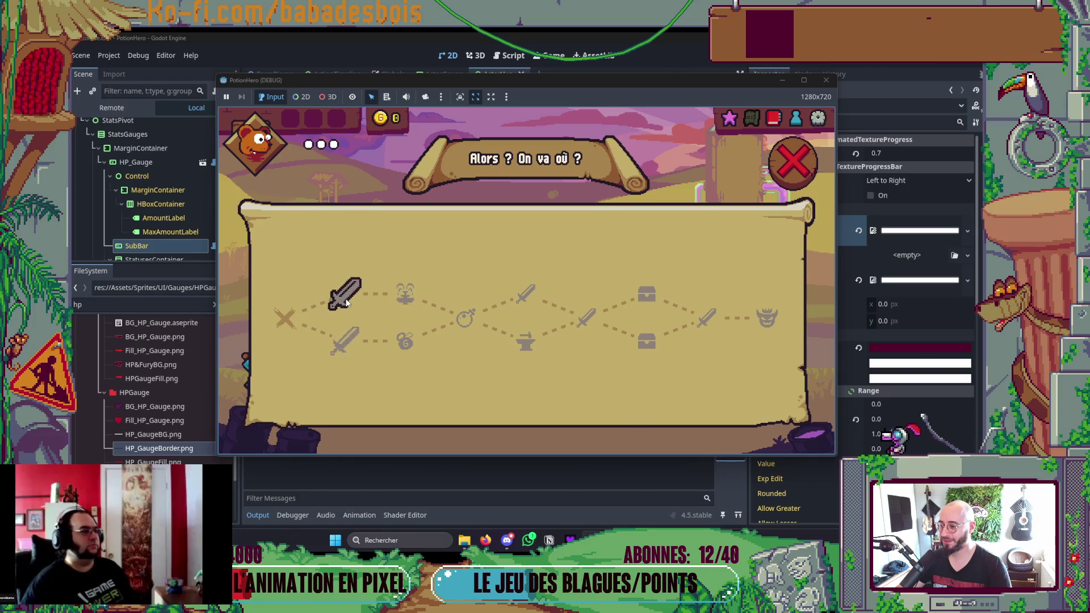
click(346, 306)
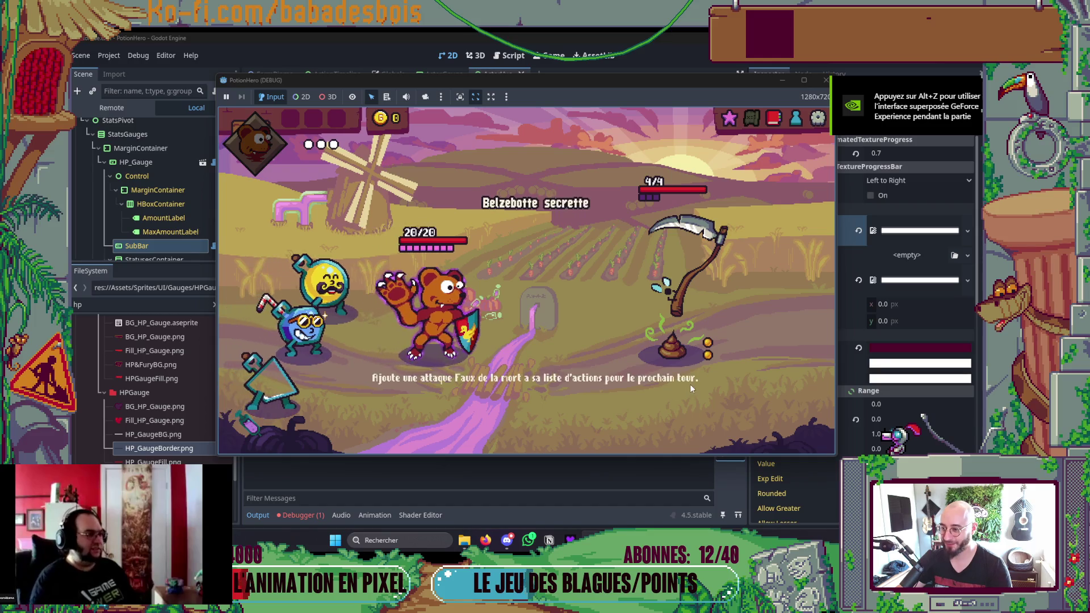
click(800, 420)
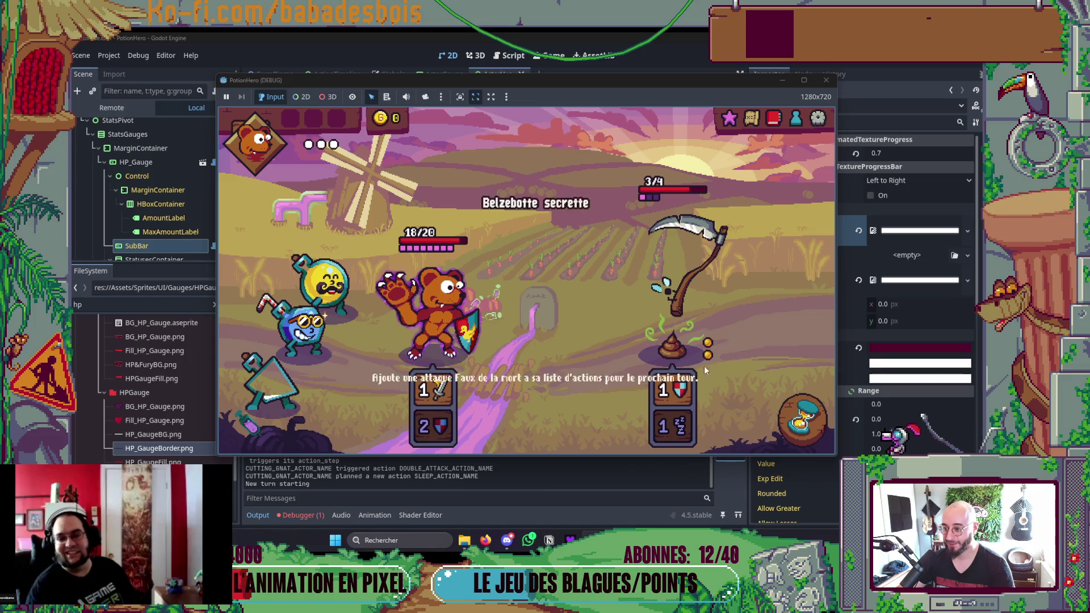
click(826, 79)
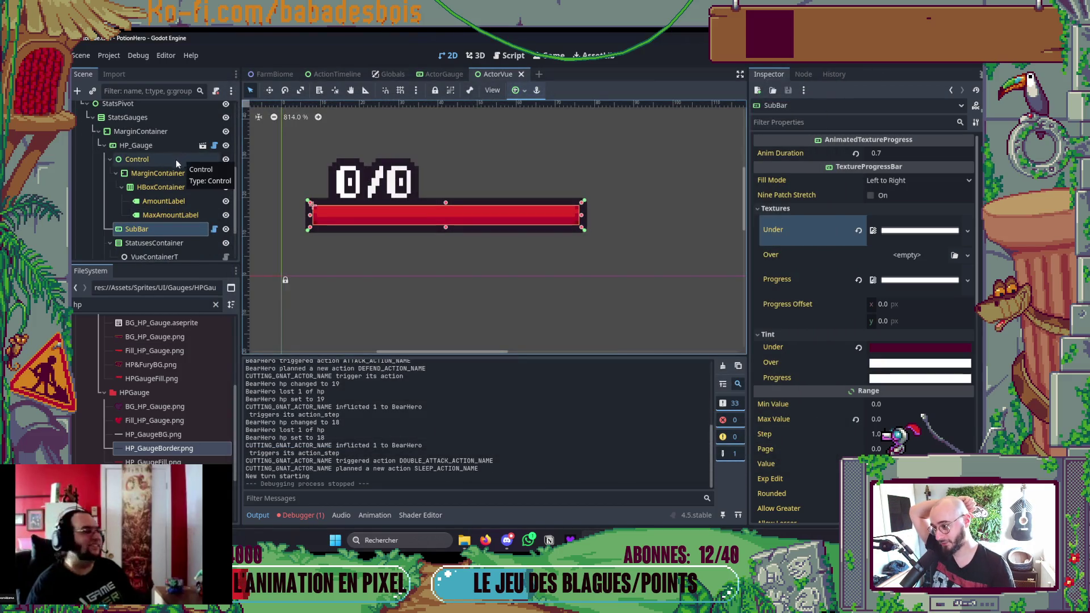
On HP_Gauge, darken the Loosing Sub Gauge Color magenta to value 55.
click(142, 146)
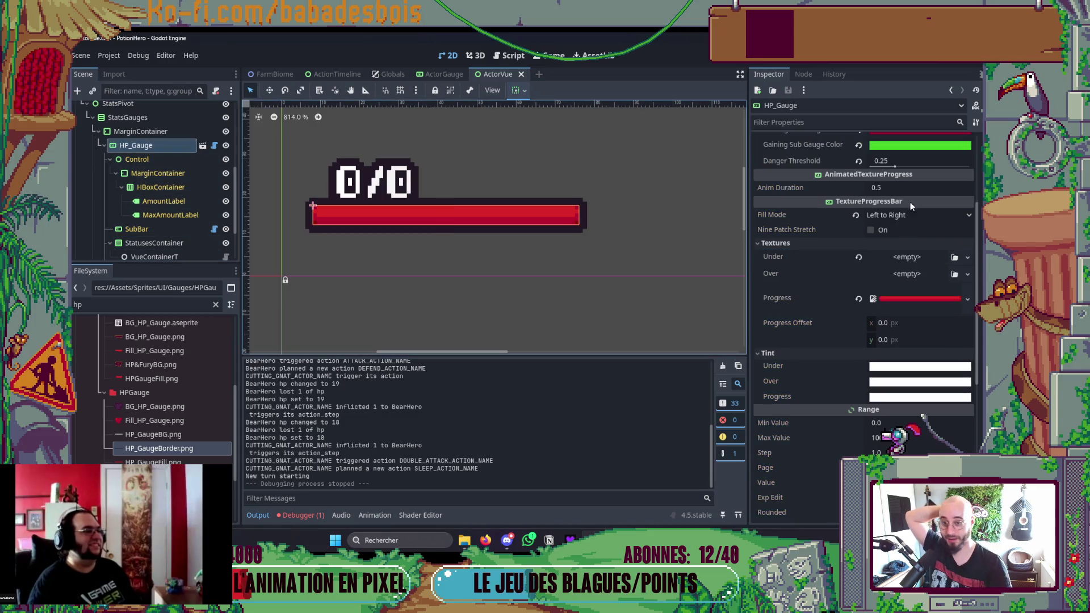
scroll(917, 218, up, 3)
click(920, 227)
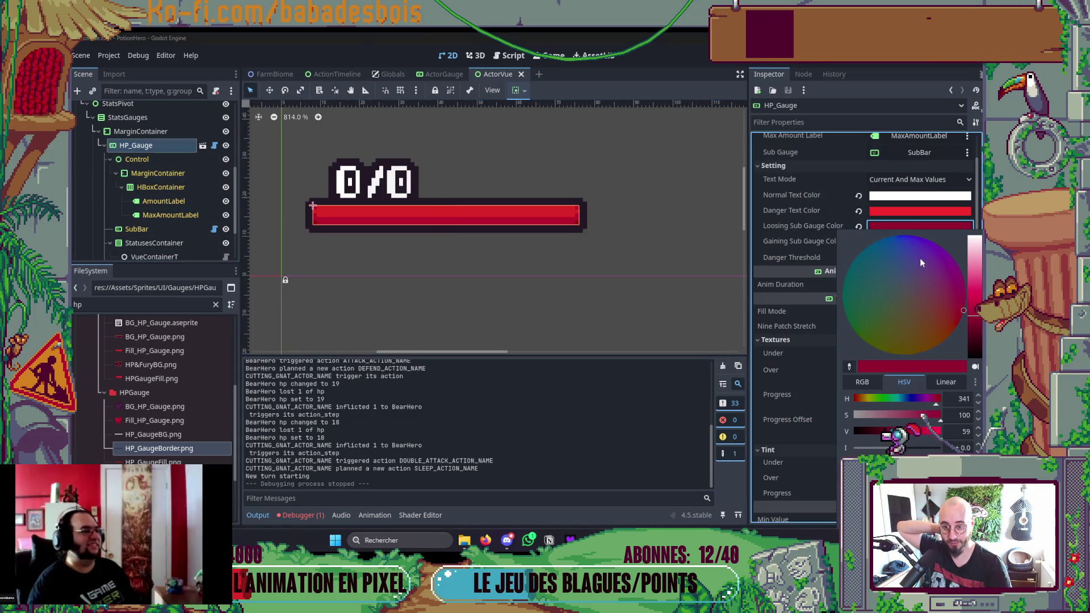
click(933, 399)
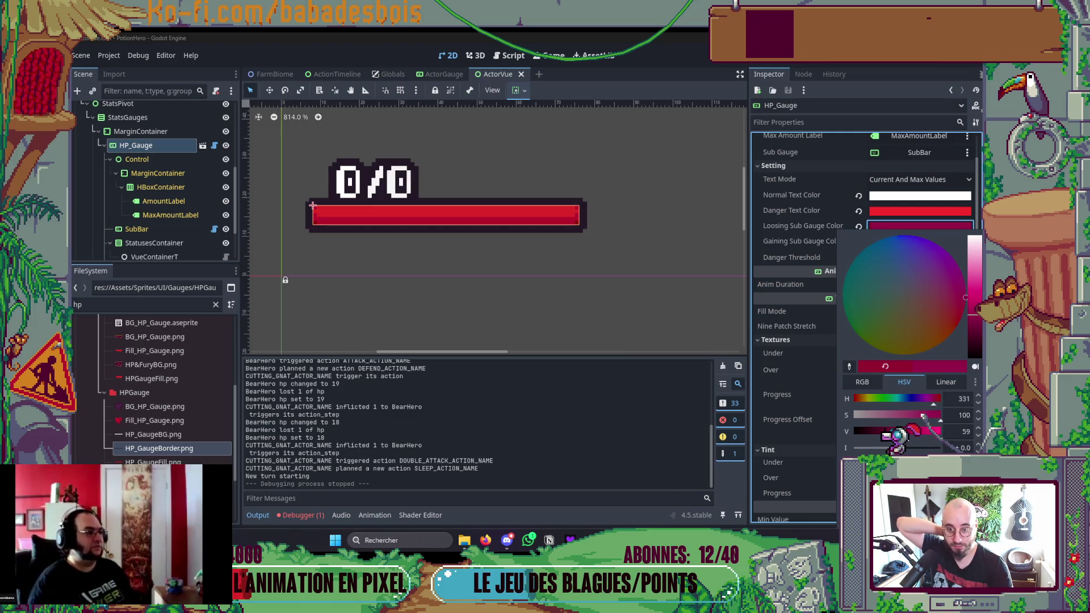
scroll(908, 431, down, 4)
click(644, 315)
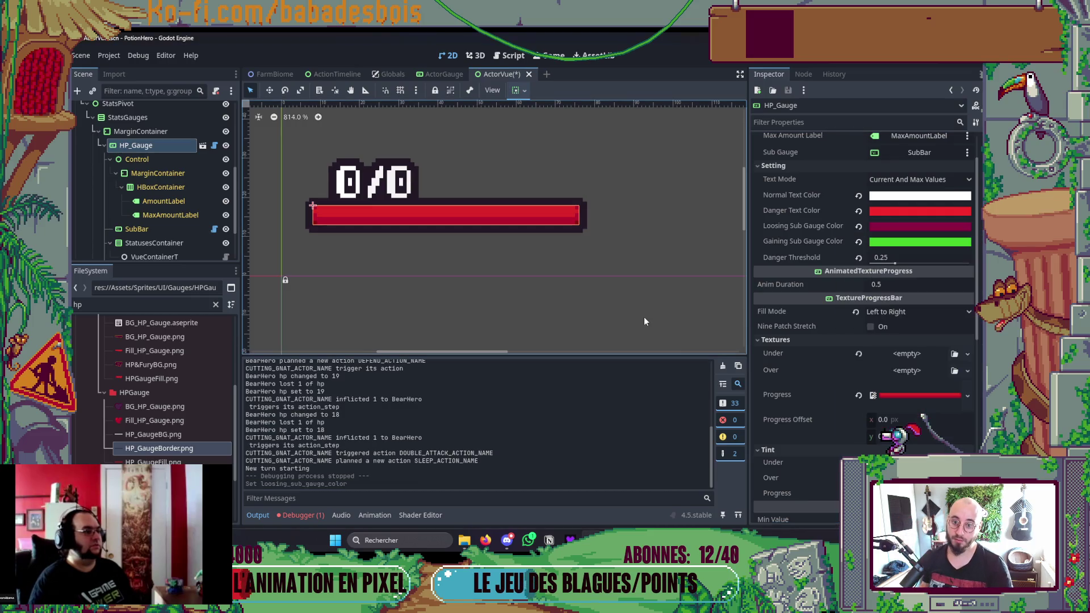
click(909, 225)
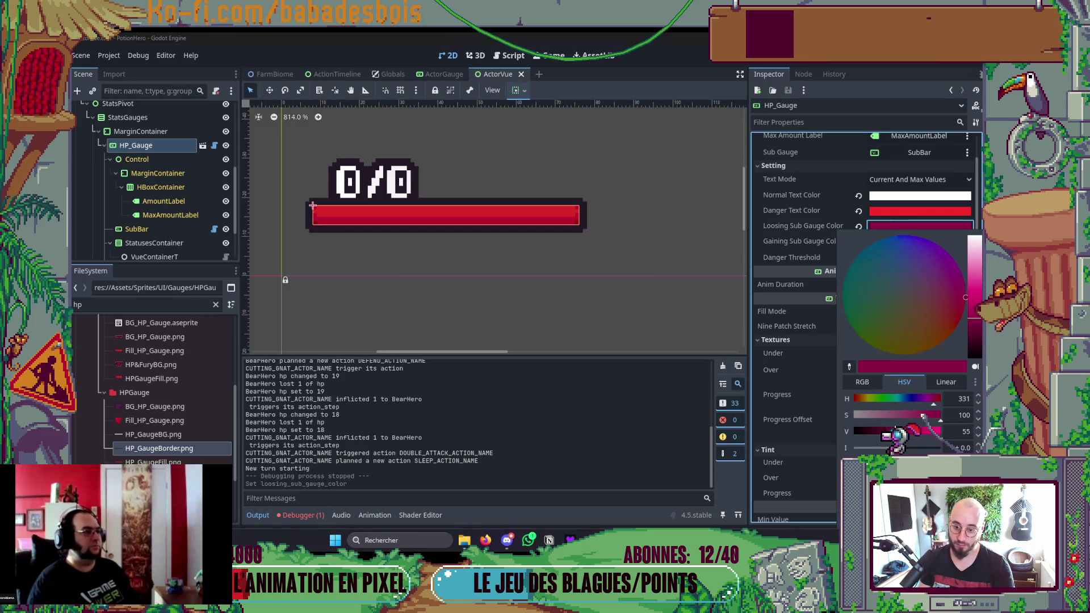
click(600, 254)
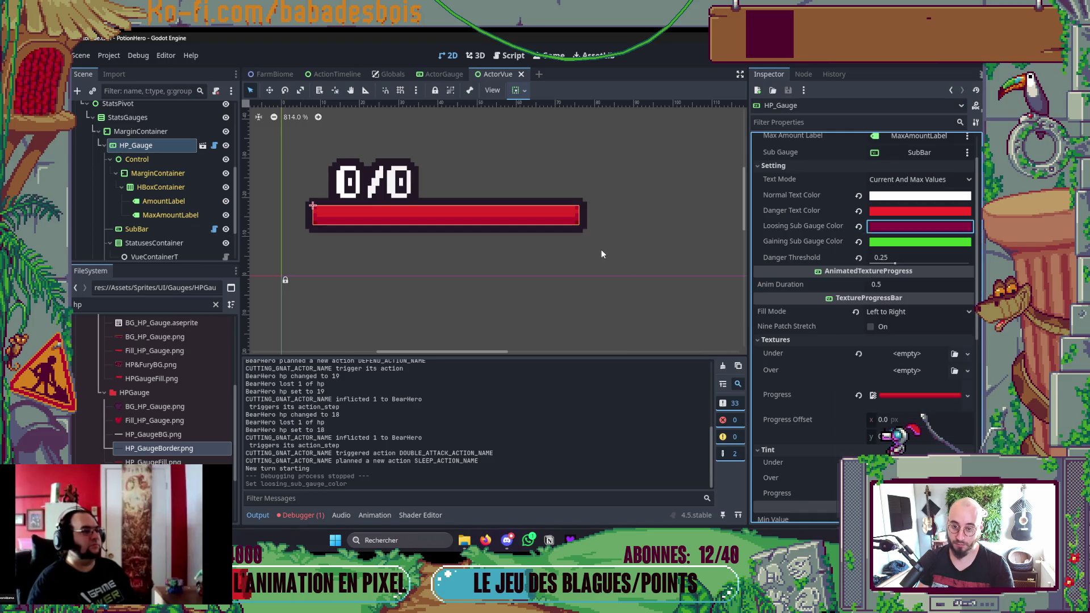
Set Gaining Sub Gauge Color to H 105, S 74, V 61 and run the game with F5.
click(896, 244)
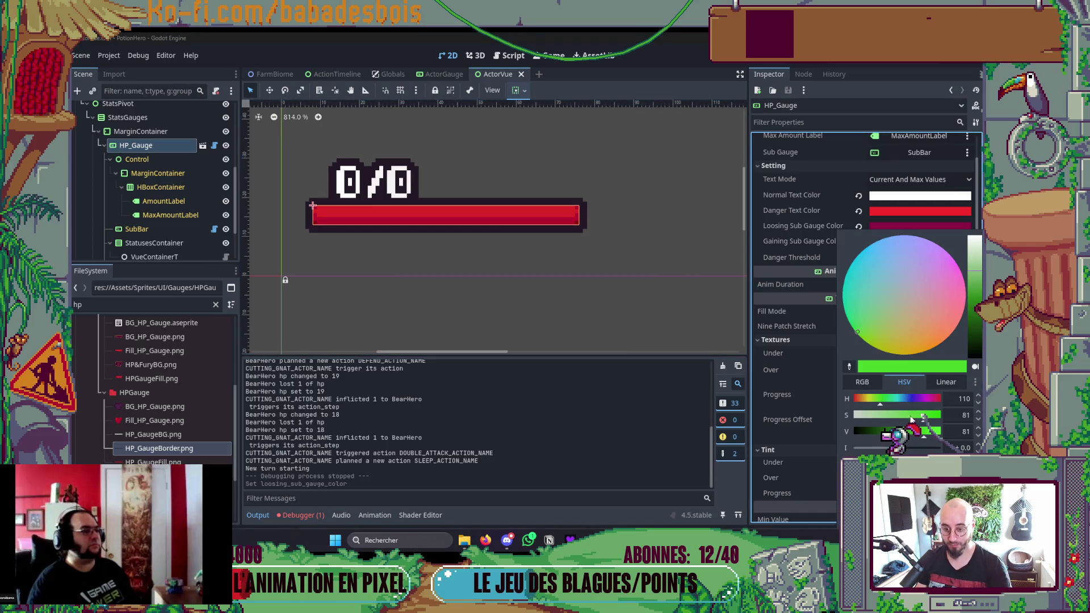
drag(857, 332, 859, 333)
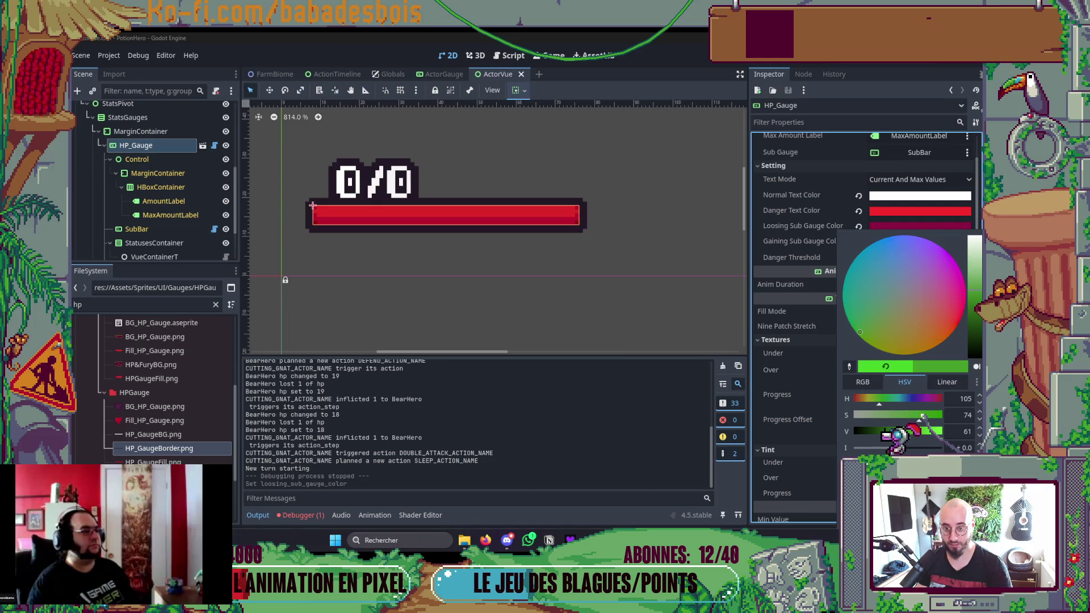
click(403, 213)
key(F5)
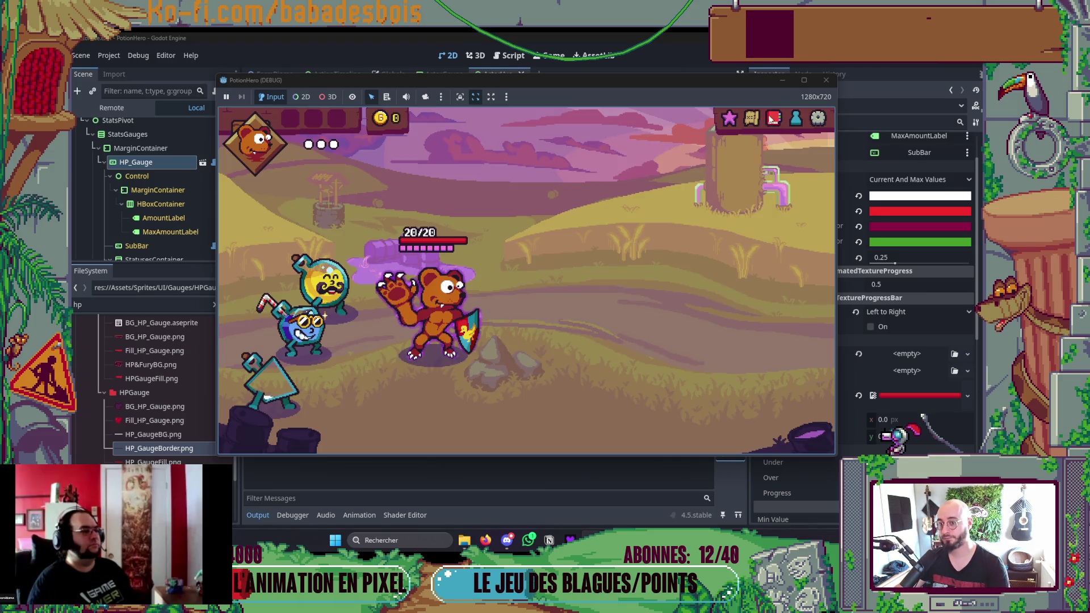
Enter the first battle on the route map, end two turns, and give the bear the blue potion.
click(750, 118)
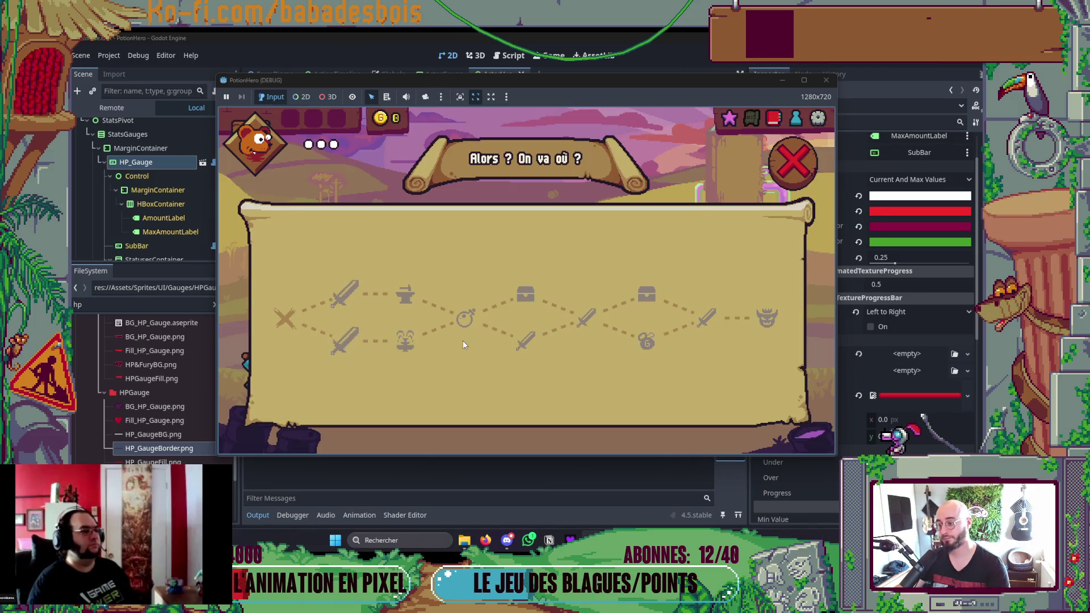
click(350, 291)
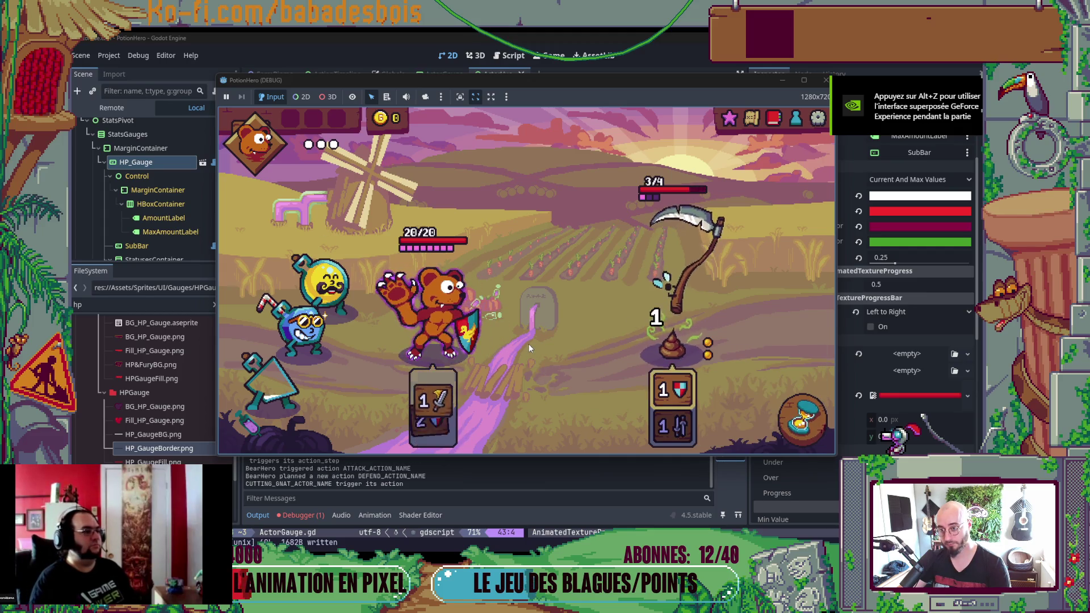
click(806, 423)
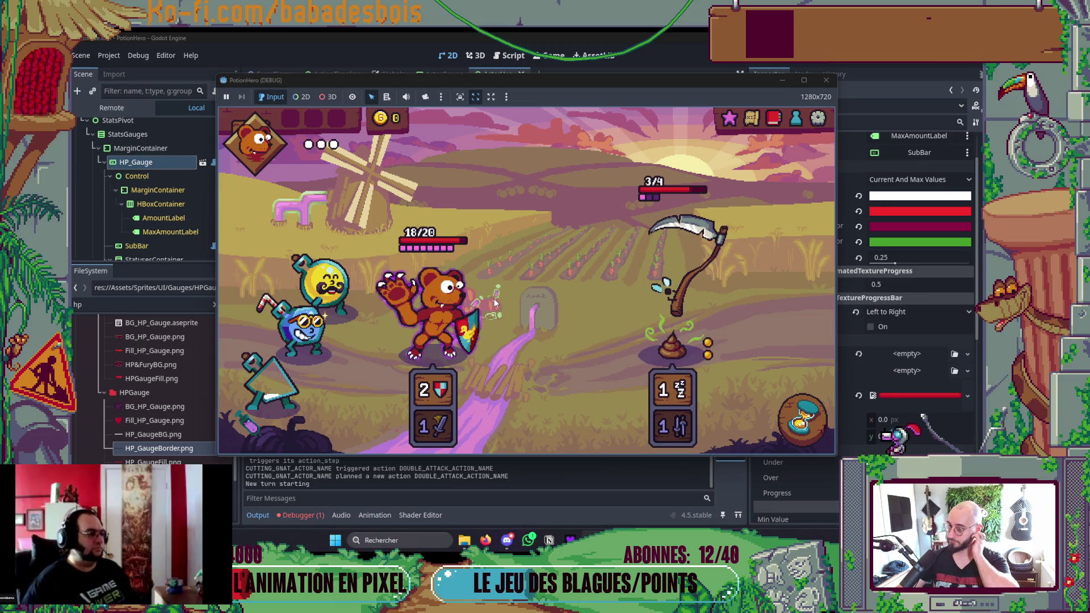
click(804, 421)
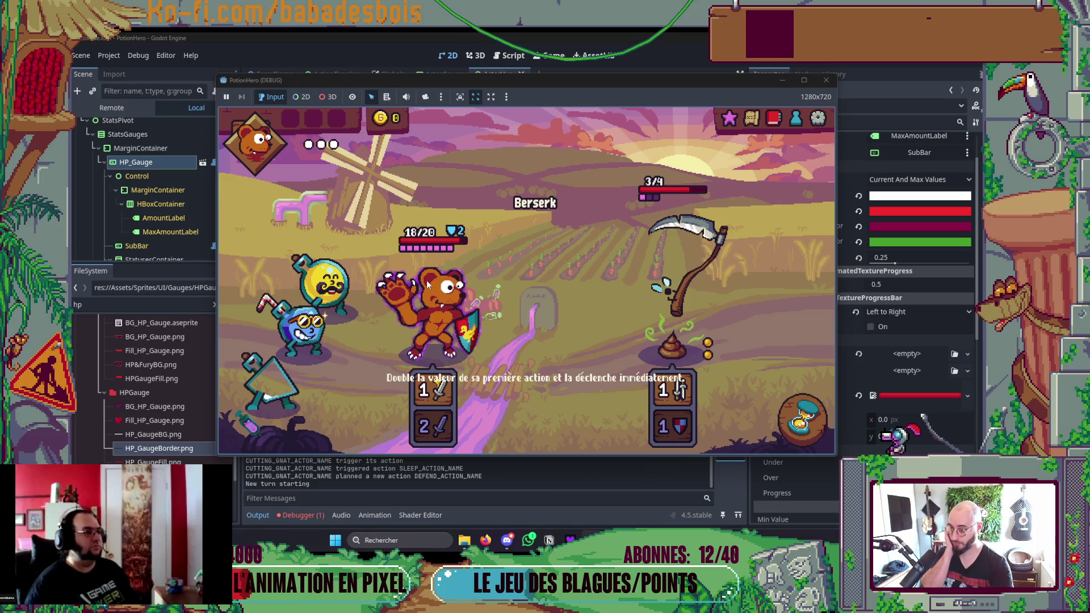
drag(307, 327, 432, 315)
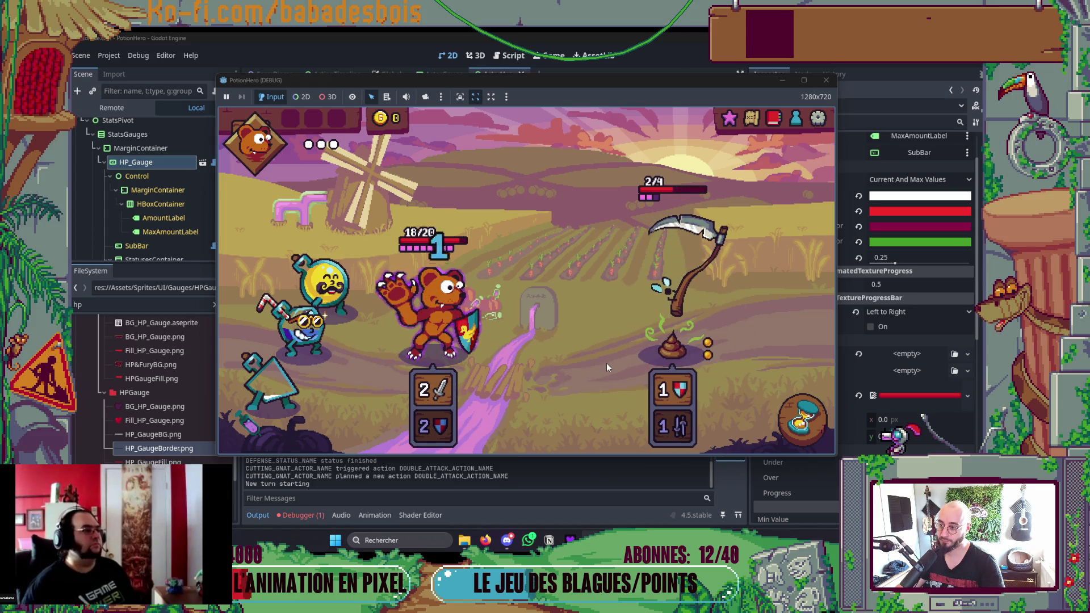
mouse_move(443, 336)
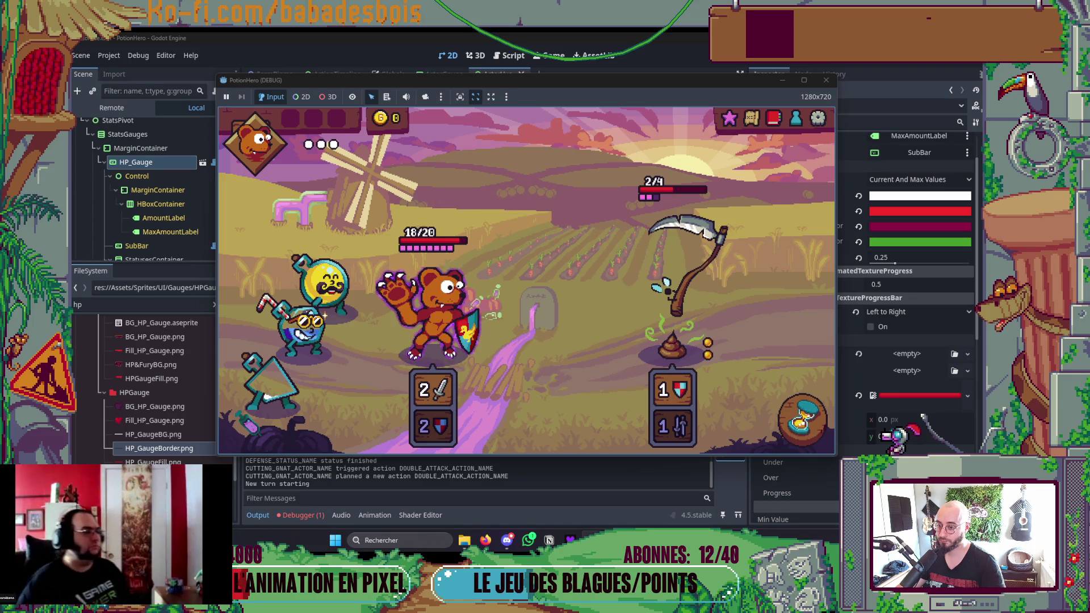
Use more potions and end turns until the enemy falls, then collect the battle reward.
click(816, 420)
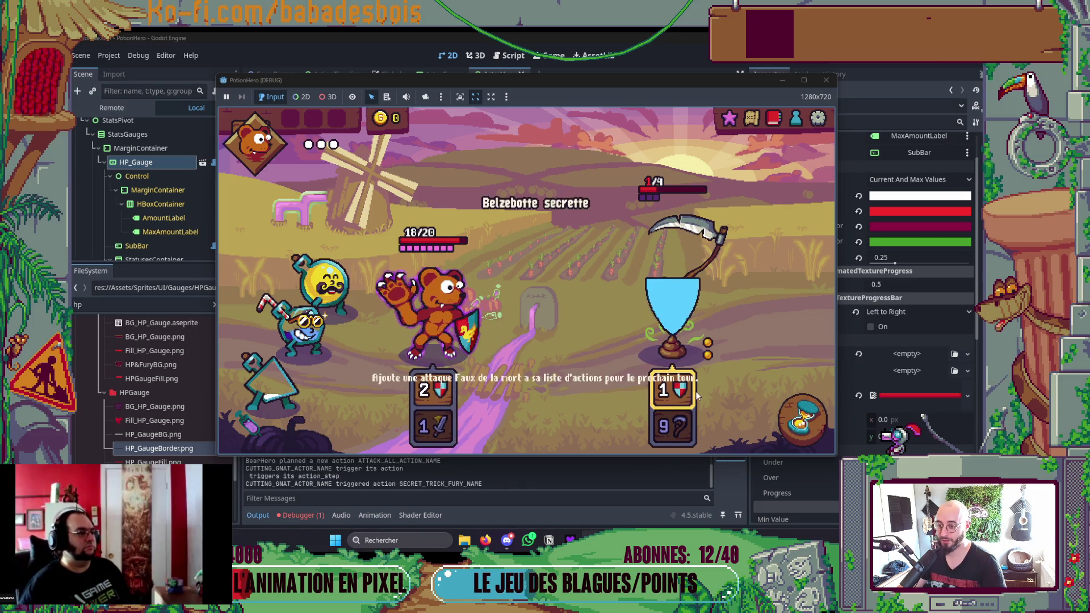
mouse_move(352, 370)
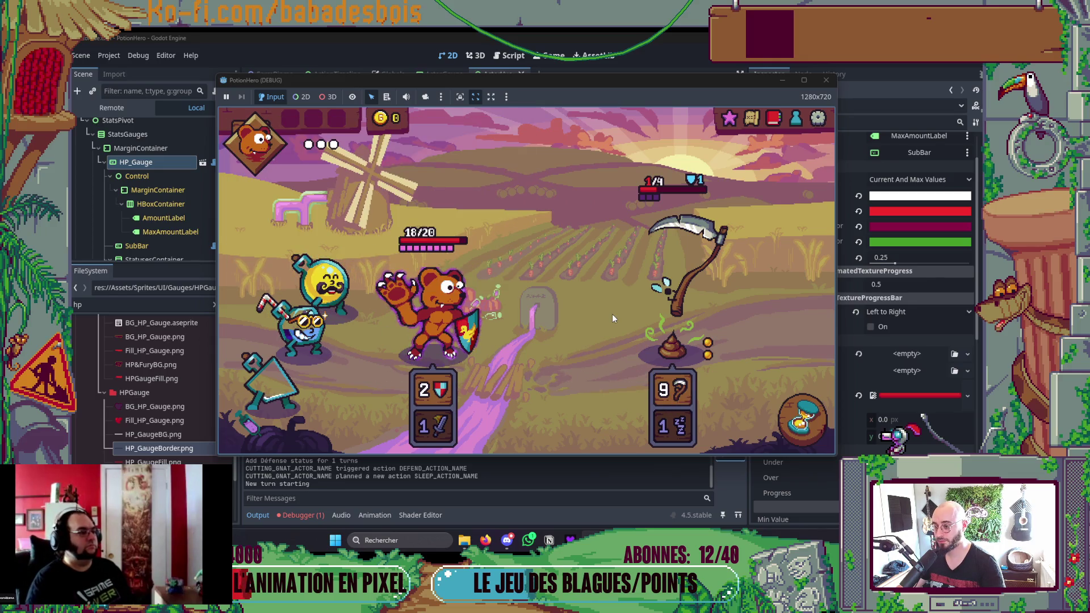
drag(329, 284, 481, 356)
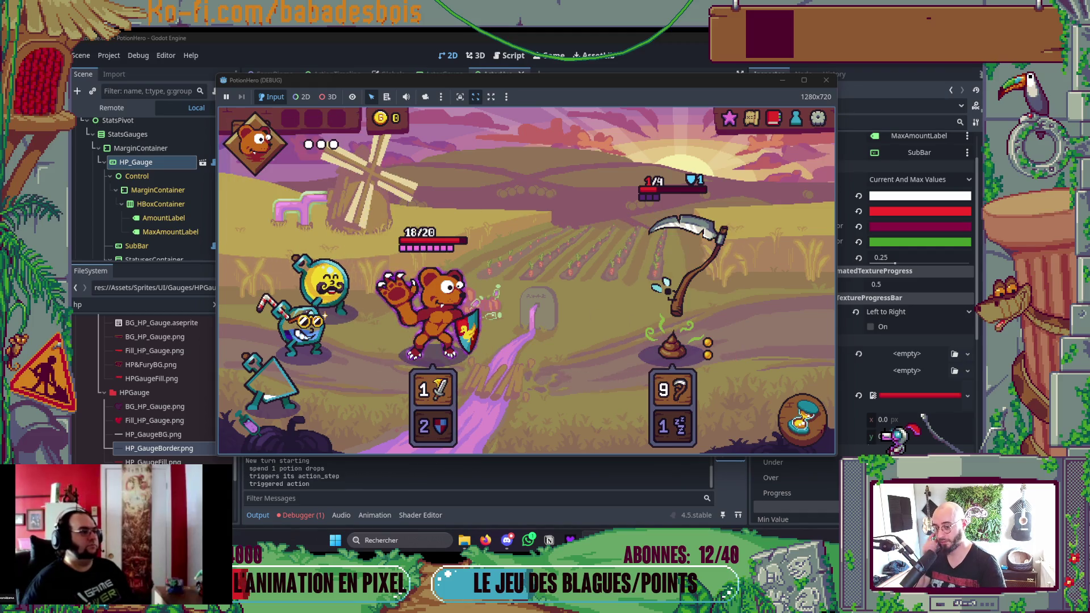
click(824, 417)
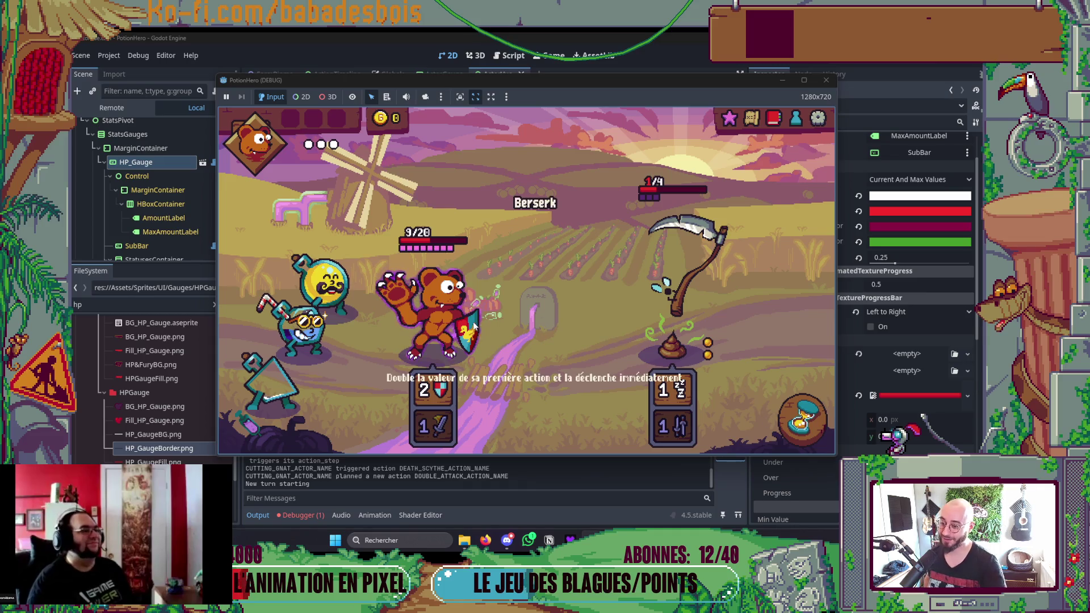
drag(282, 301, 372, 308)
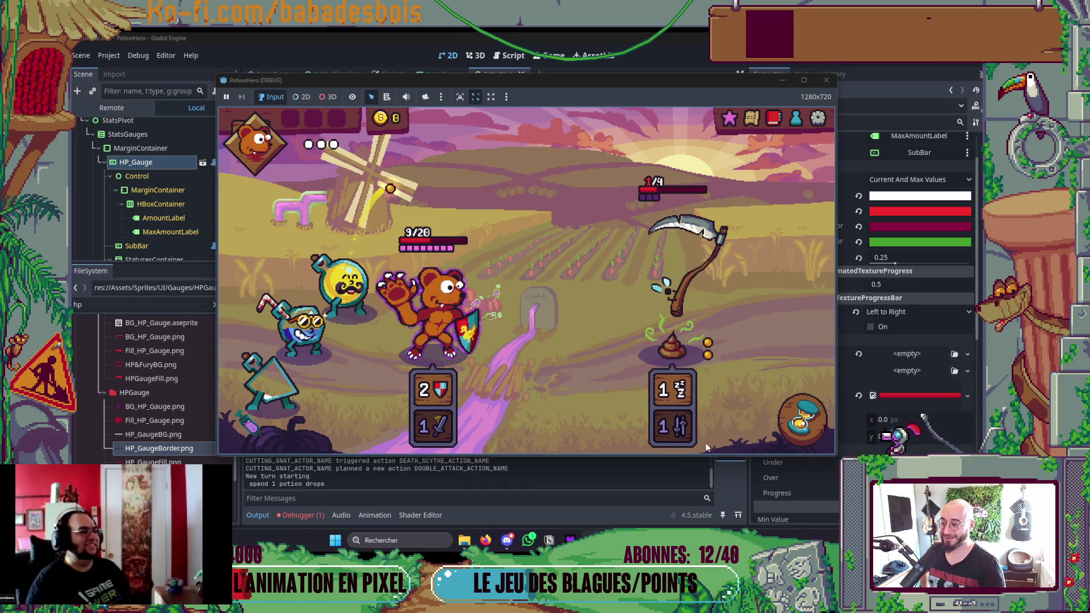
click(778, 423)
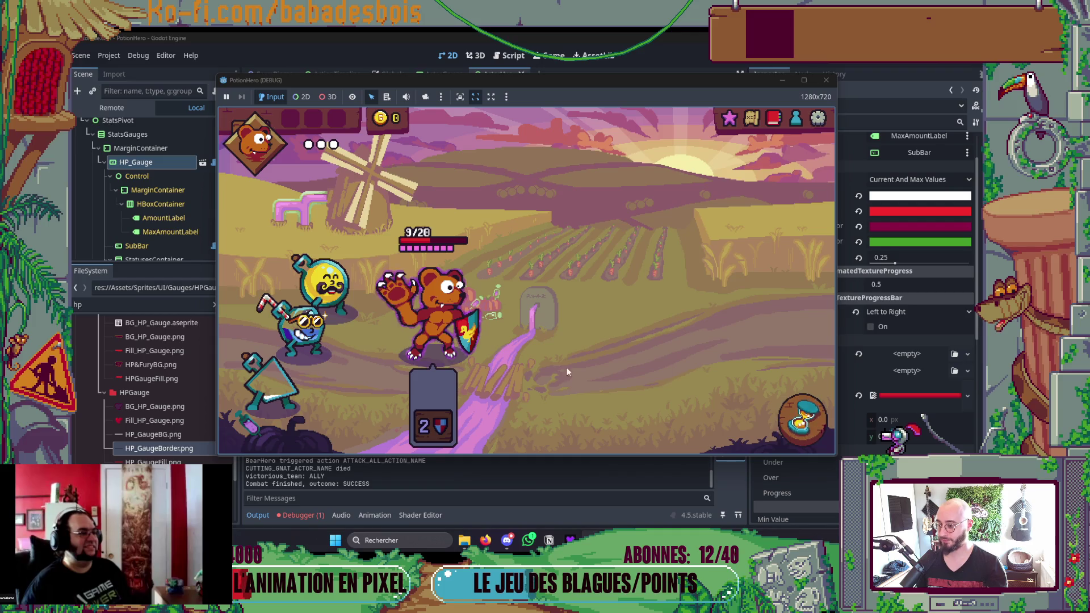
click(807, 417)
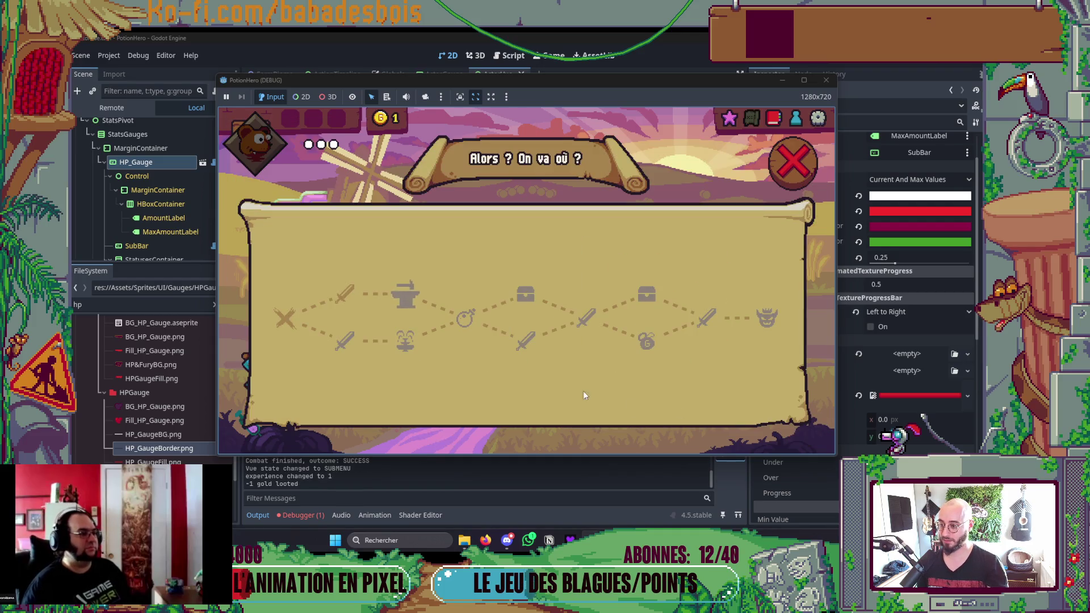
At the anvil node, upgrade Pluie de baffes from 1 to 2 damage.
click(406, 296)
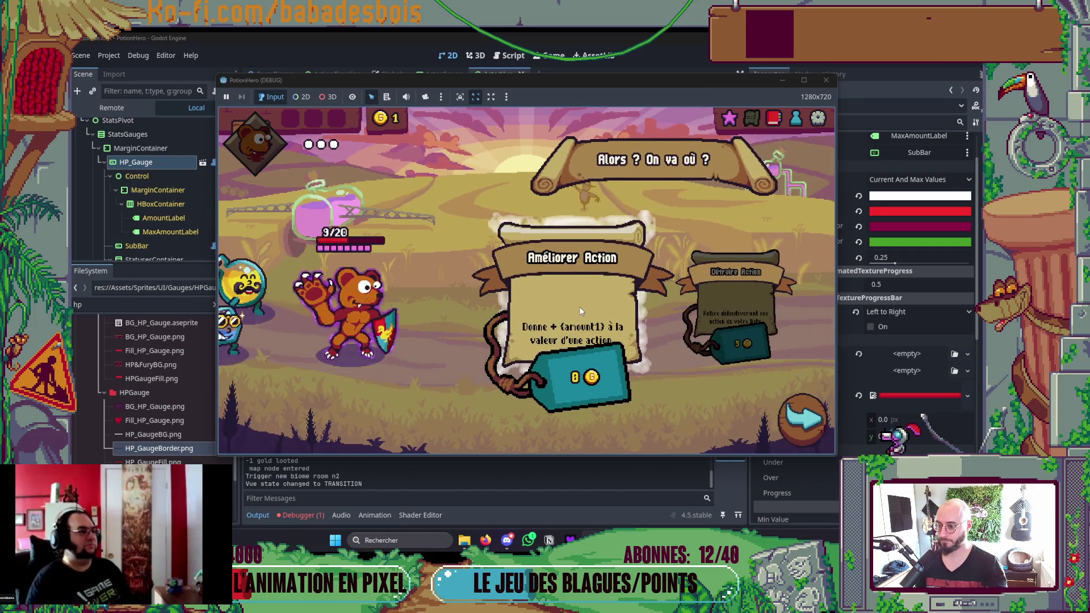
click(578, 306)
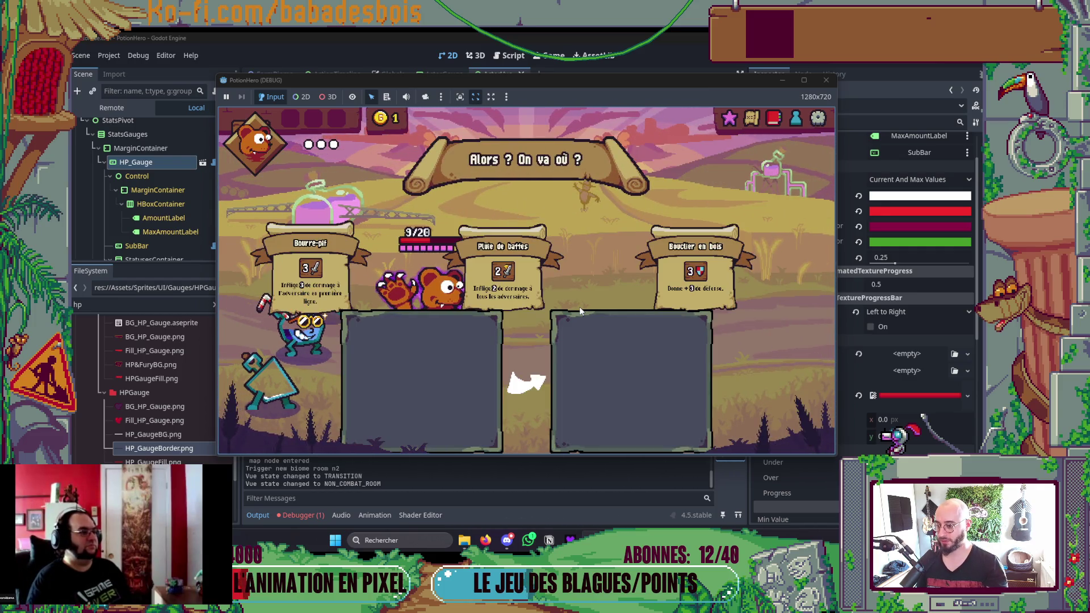
click(519, 280)
click(819, 410)
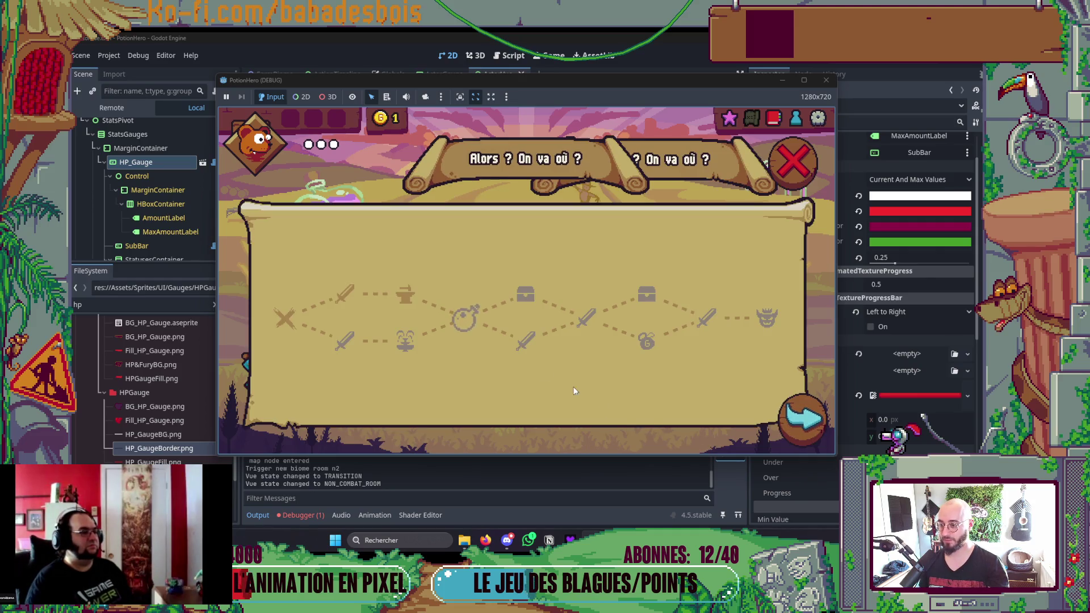
At the next node, combine the blue and yellow potions into a green one, then pick the next room.
click(463, 318)
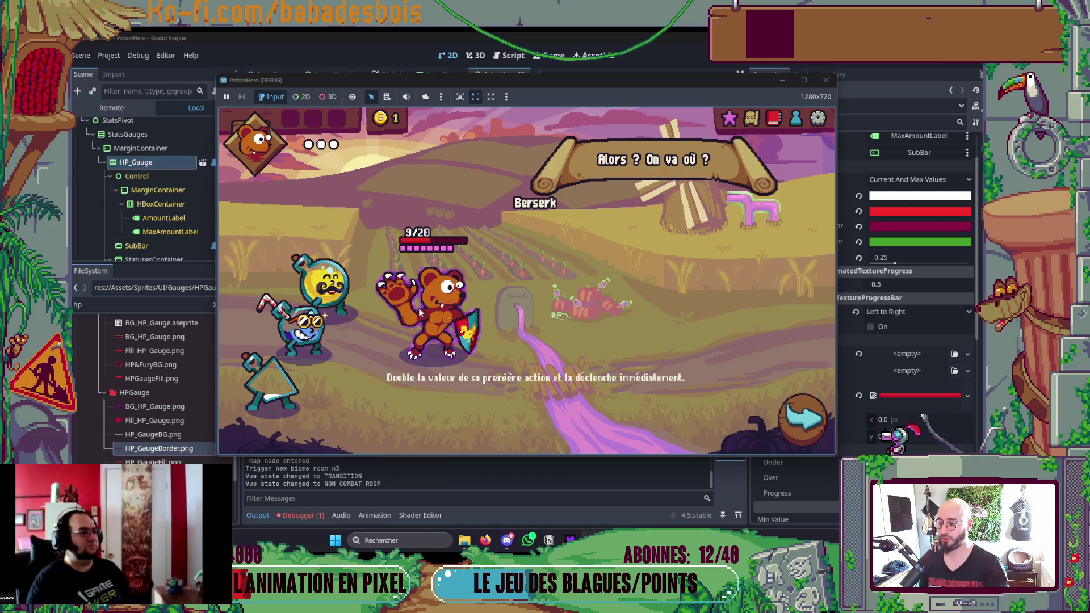
click(312, 328)
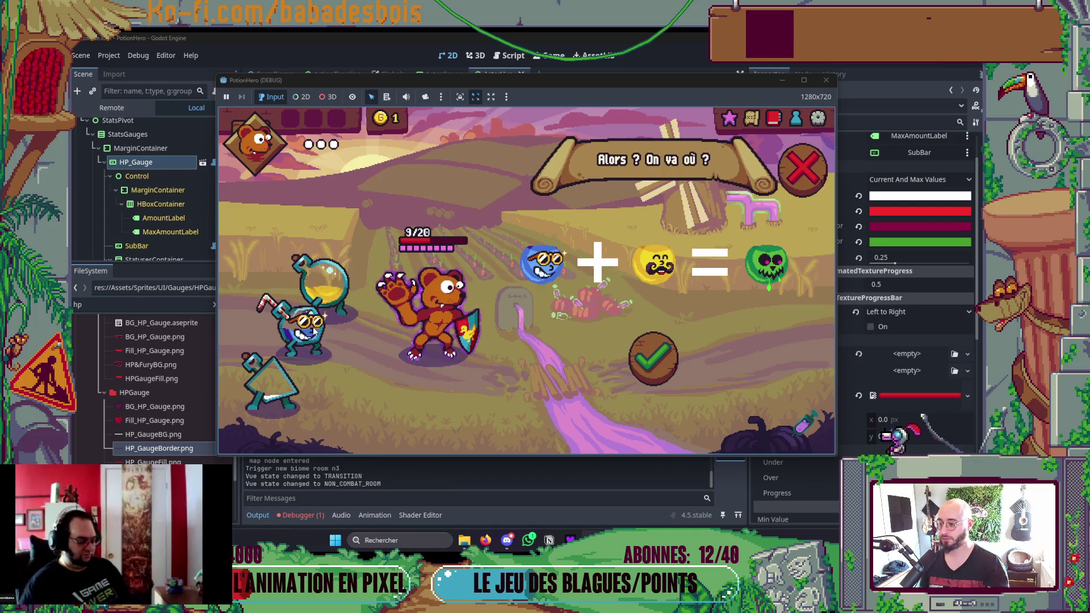
mouse_move(310, 335)
mouse_down()
mouse_move(678, 274)
mouse_move(649, 268)
mouse_move(656, 291)
mouse_move(310, 338)
mouse_up()
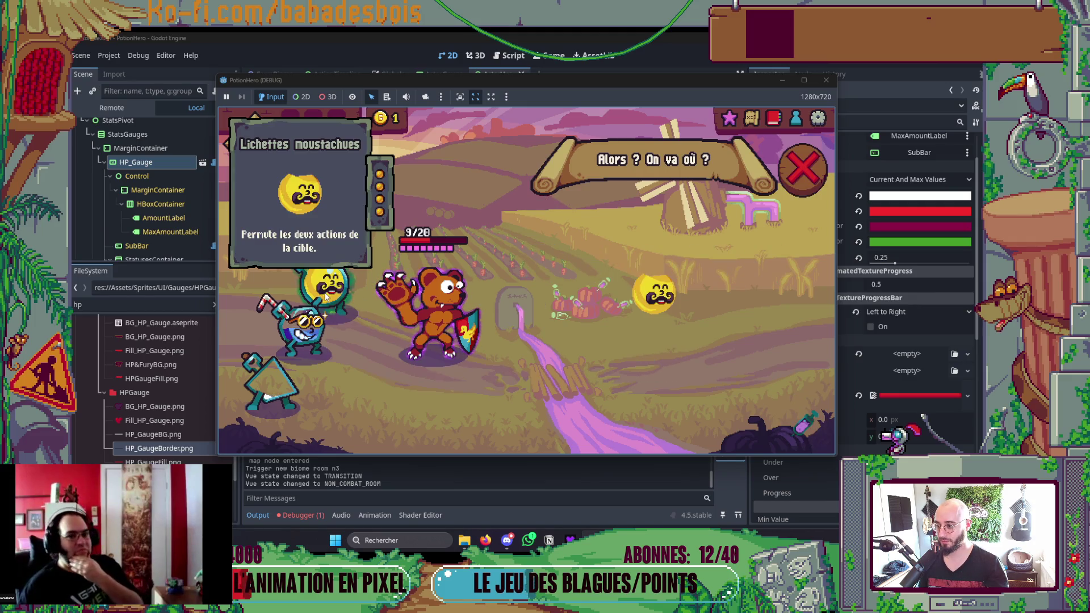
mouse_move(474, 369)
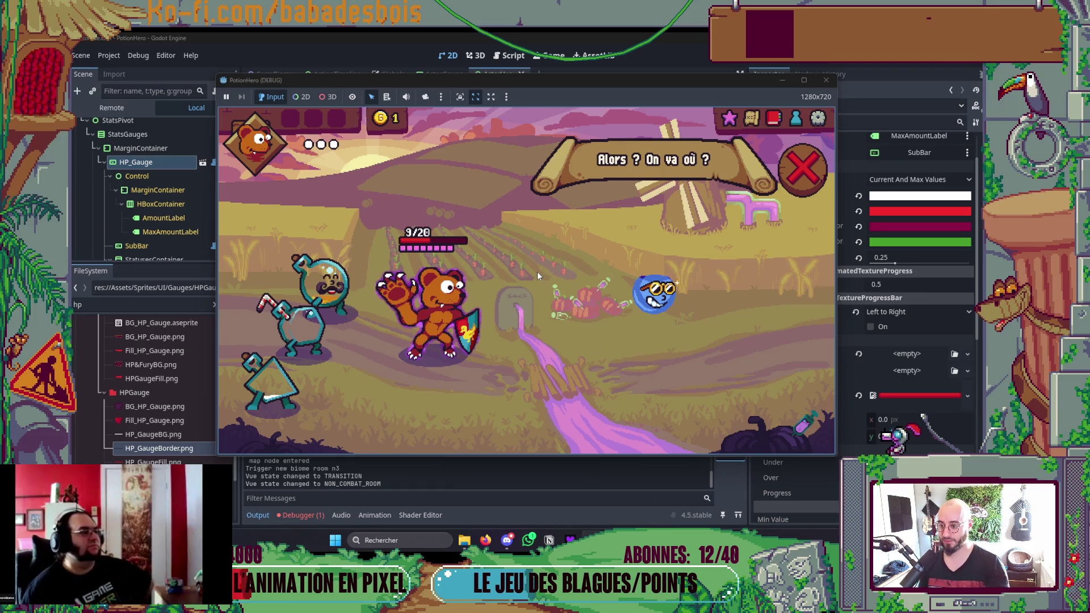
mouse_move(701, 308)
mouse_down()
mouse_move(346, 386)
mouse_move(310, 323)
mouse_move(326, 286)
mouse_up()
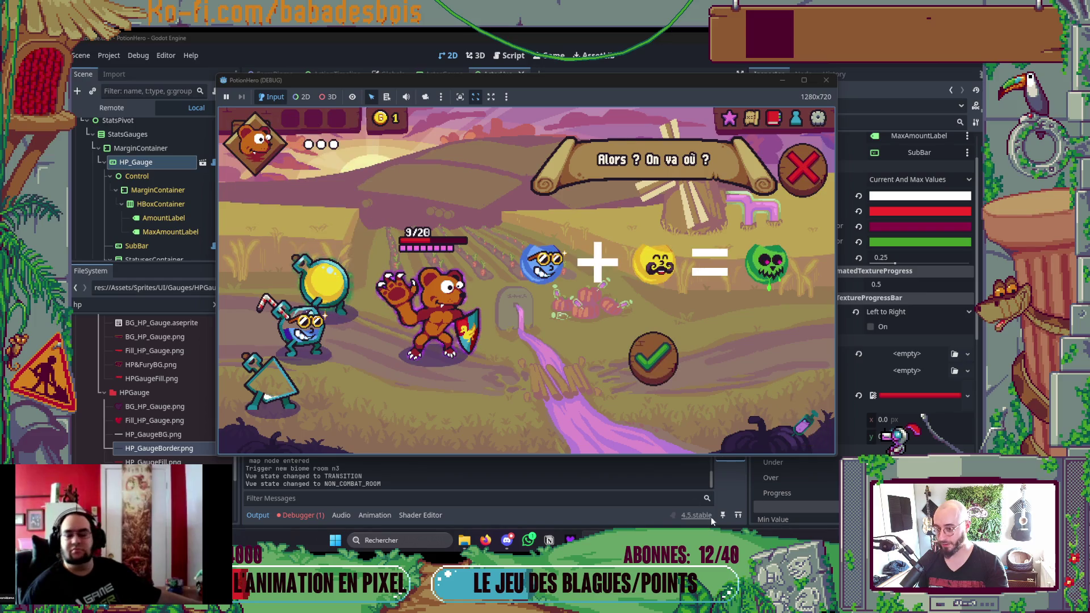
click(552, 276)
drag(330, 351, 653, 295)
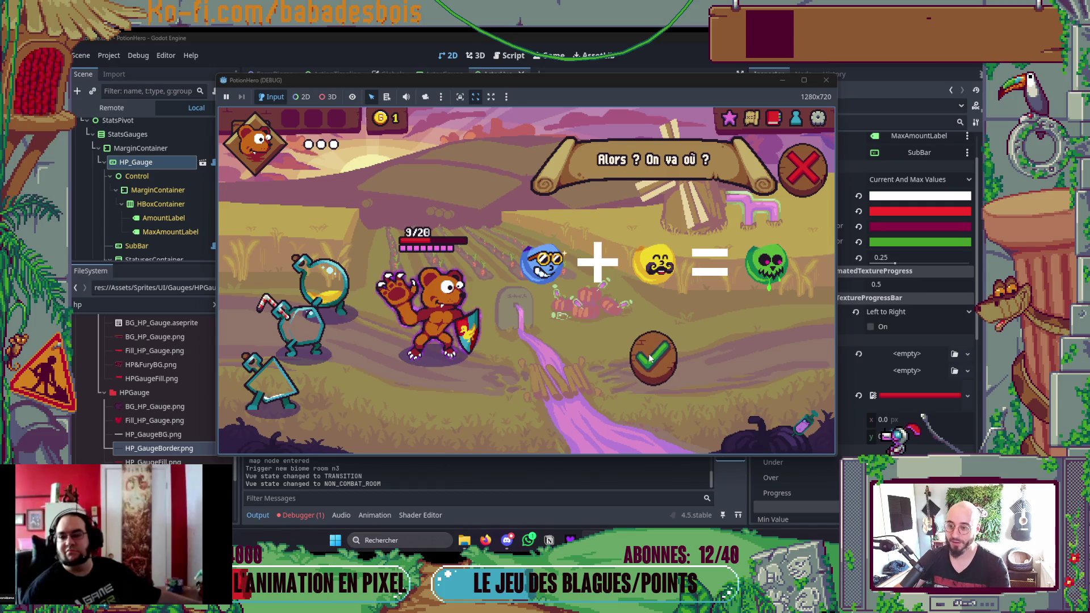
click(666, 356)
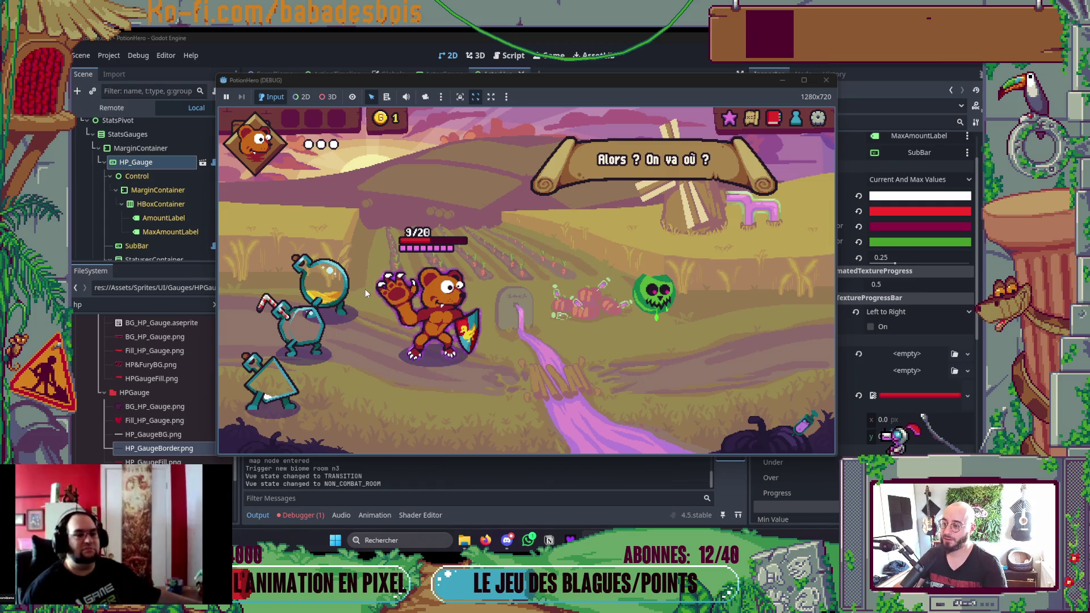
mouse_move(305, 354)
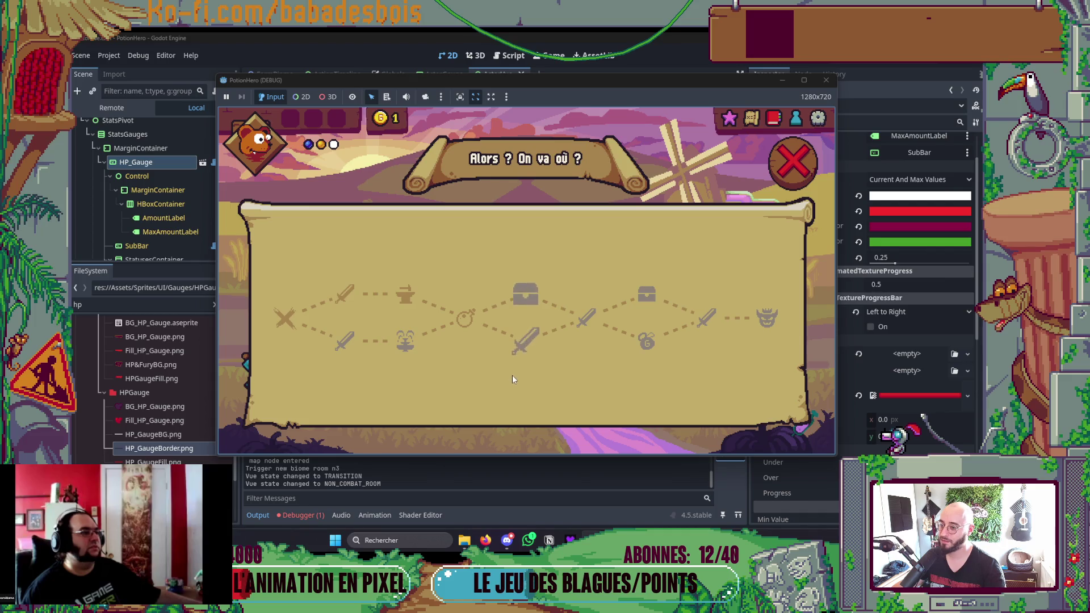
click(534, 329)
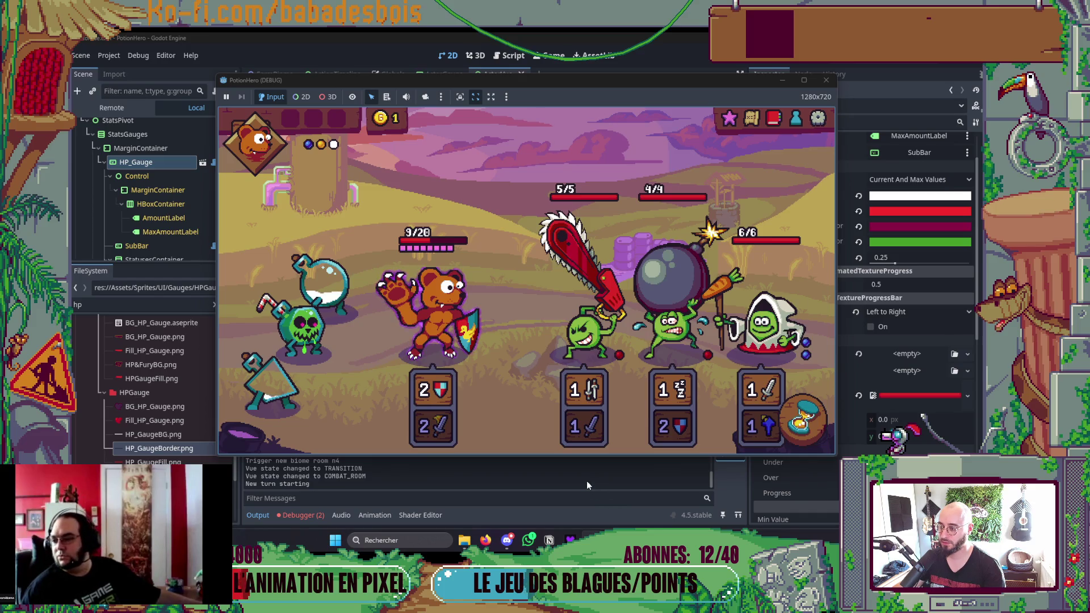
Throw the skull potion at the hooded enemy and spend the orange and blue orbs to fill potions.
drag(307, 329, 404, 370)
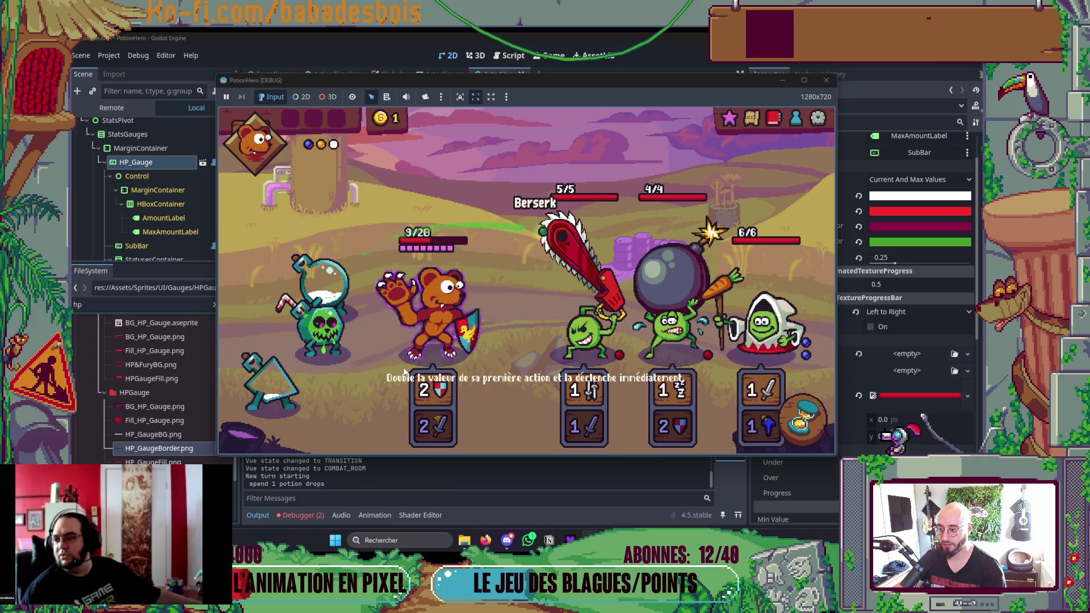
mouse_move(310, 328)
mouse_down()
mouse_move(307, 318)
mouse_move(392, 290)
mouse_move(775, 349)
mouse_up()
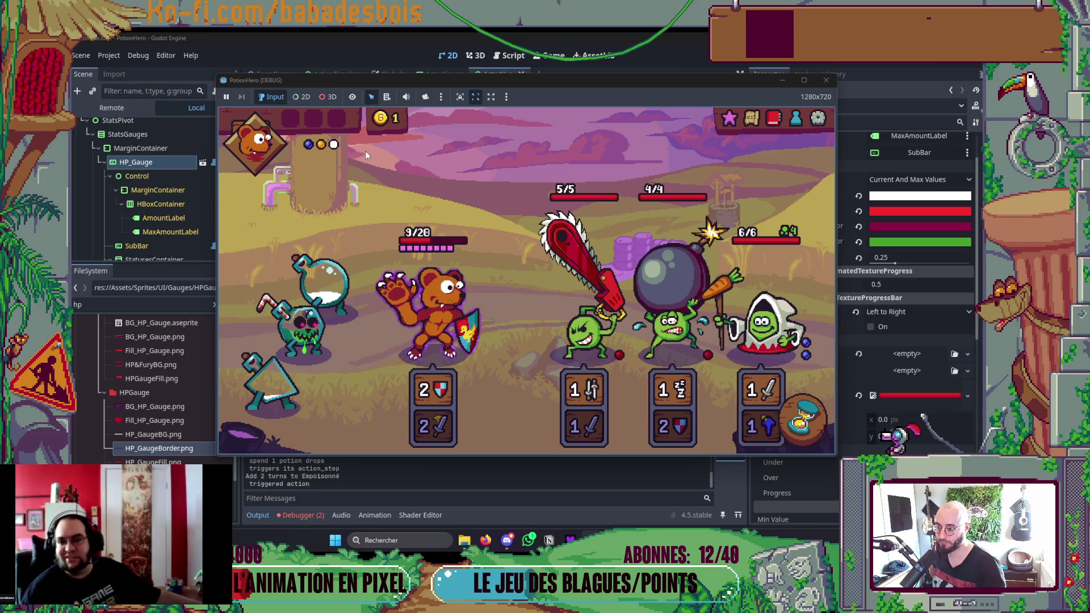
click(319, 146)
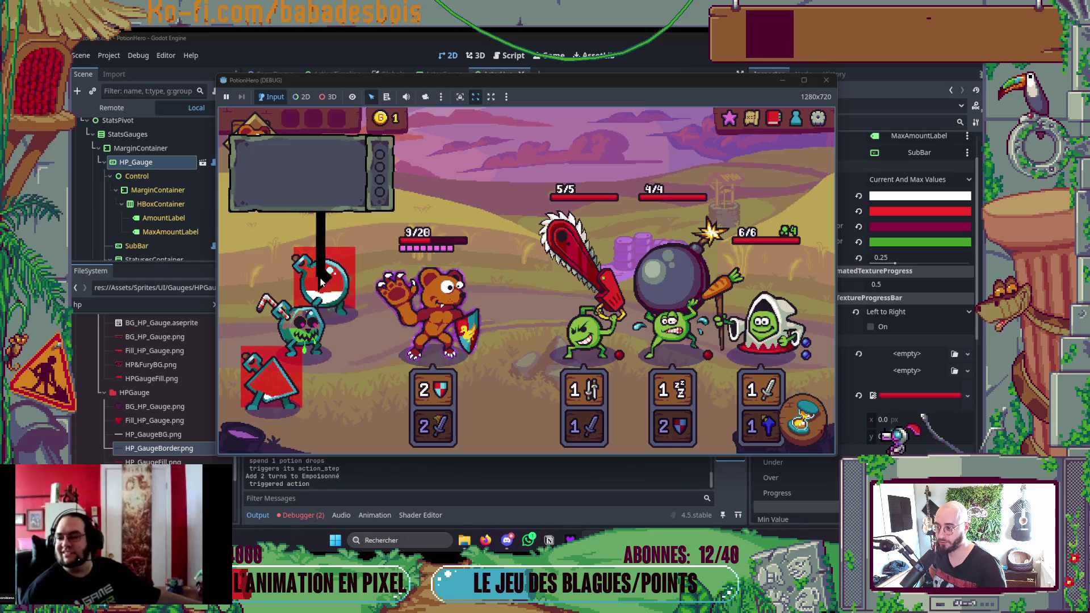
click(313, 148)
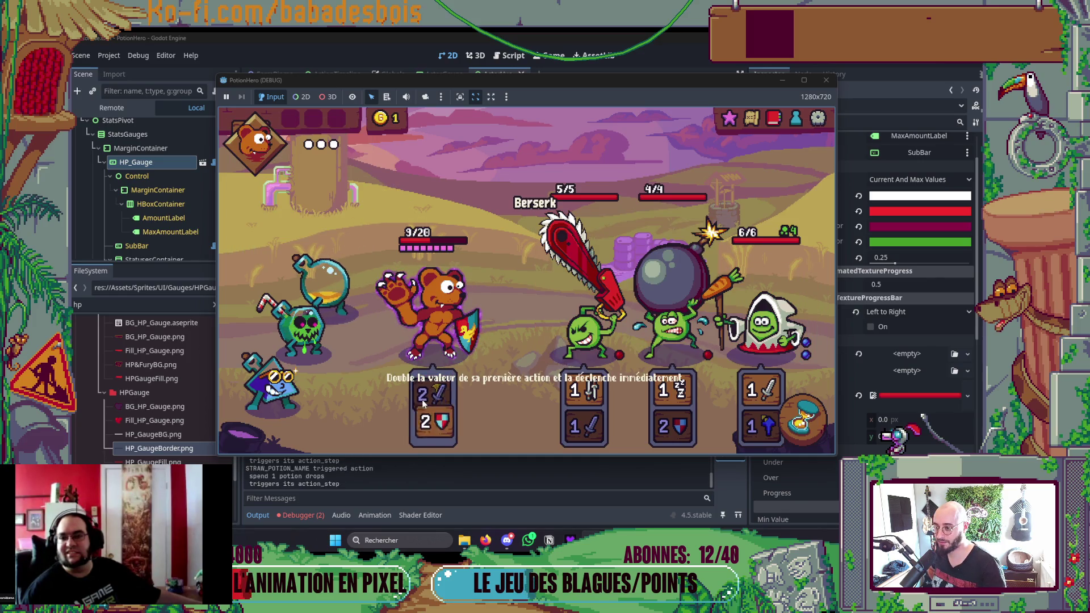
End the turn to win the fight and reach the 2 coins, 2 stars reward.
mouse_move(288, 385)
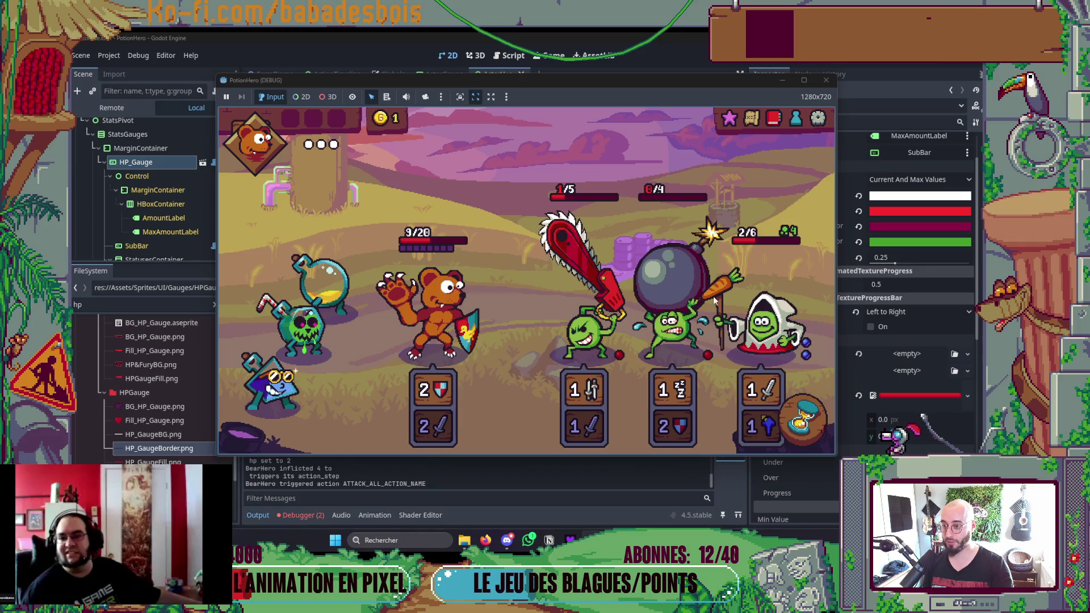
mouse_move(468, 336)
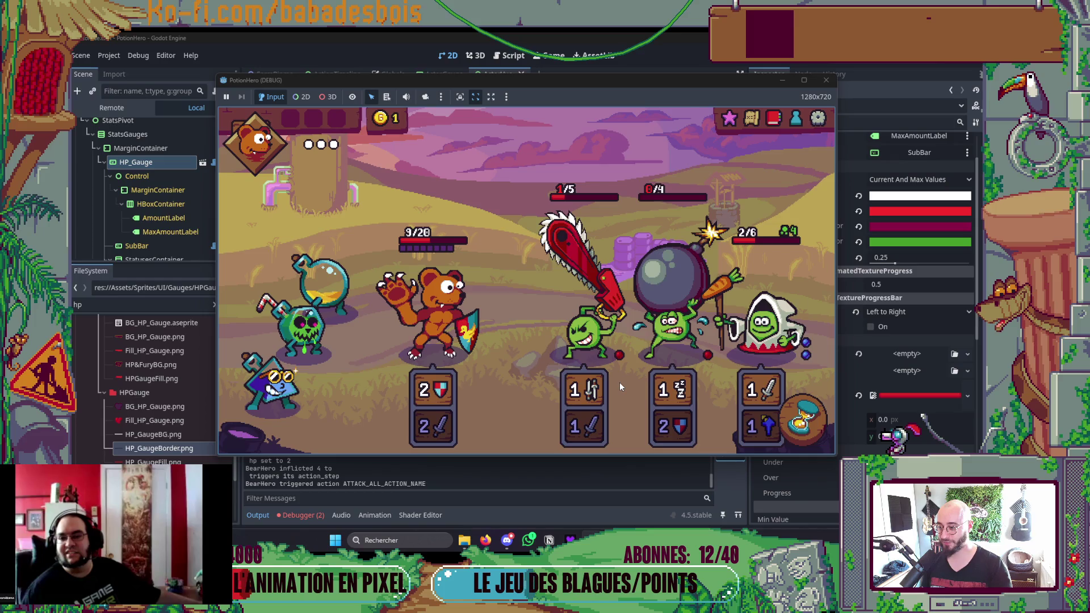
click(809, 425)
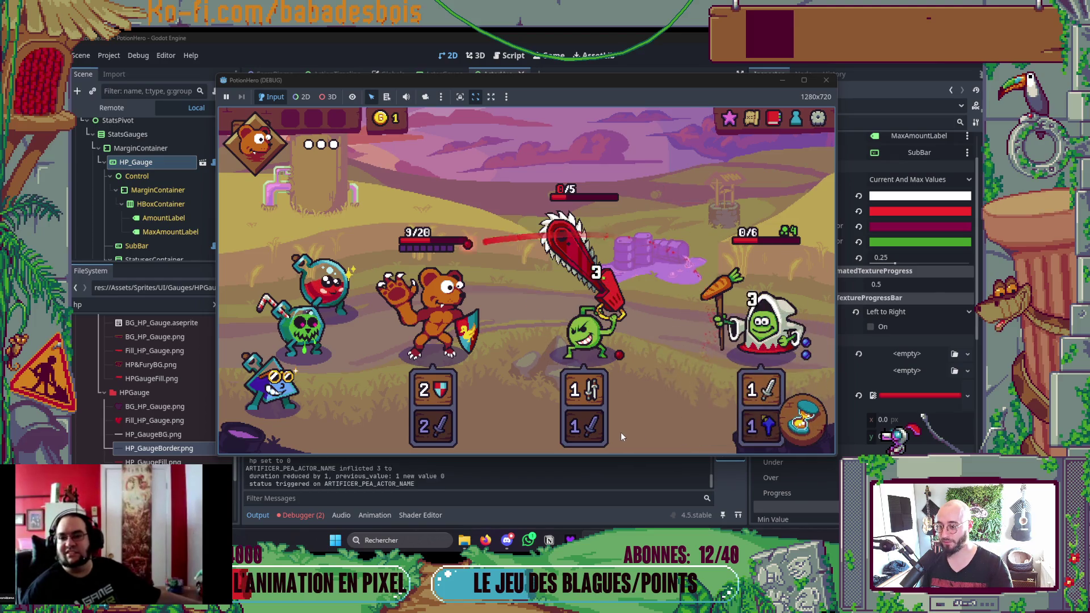
mouse_move(625, 423)
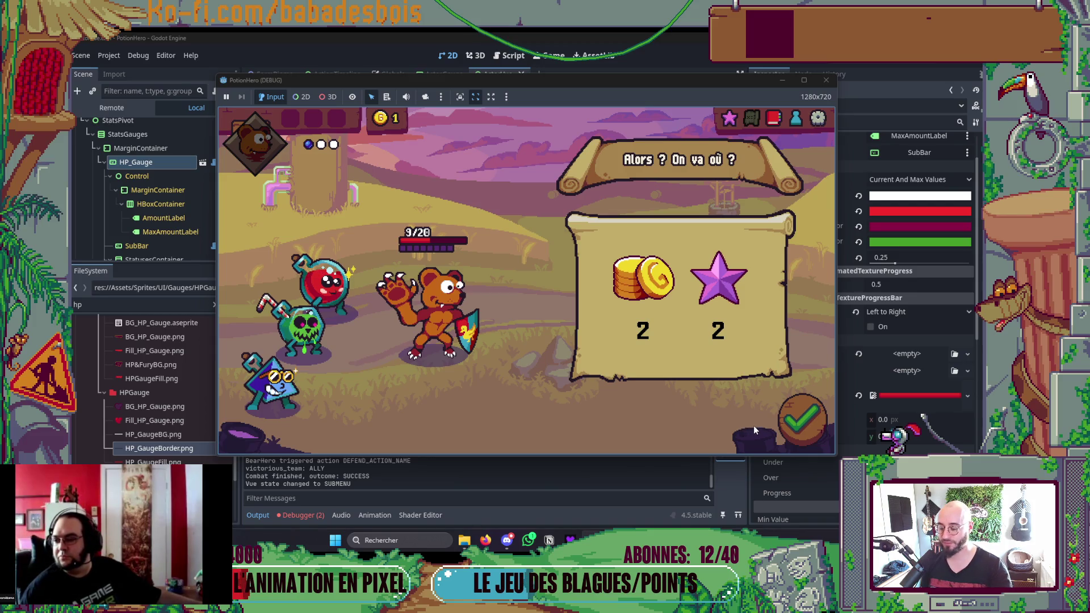
Collect the 2 coins, 2 stars reward, enter the next room, and use the red potion on the bear.
click(790, 407)
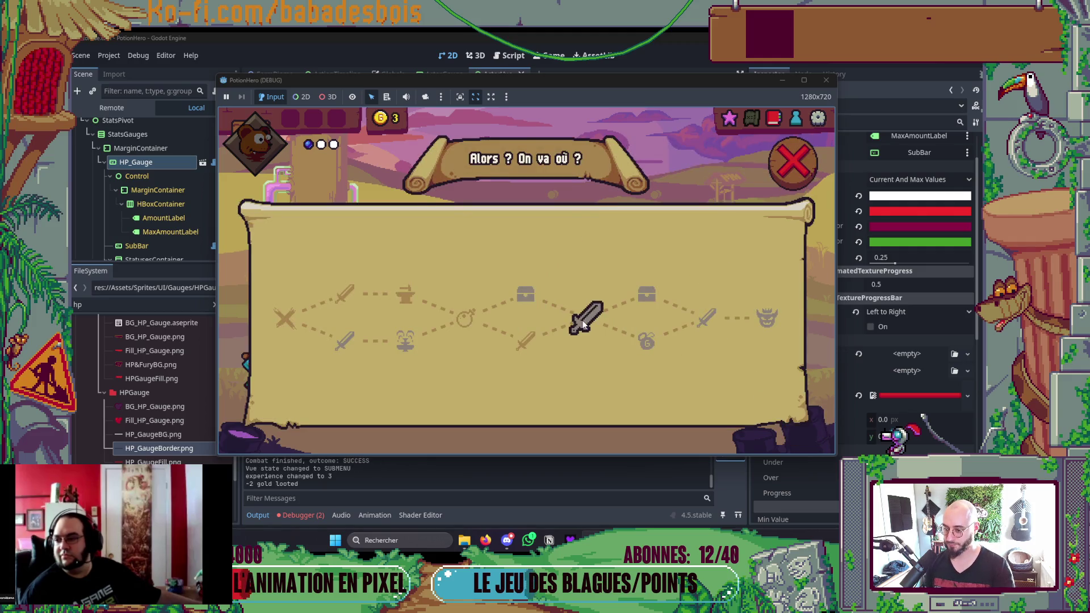
click(583, 321)
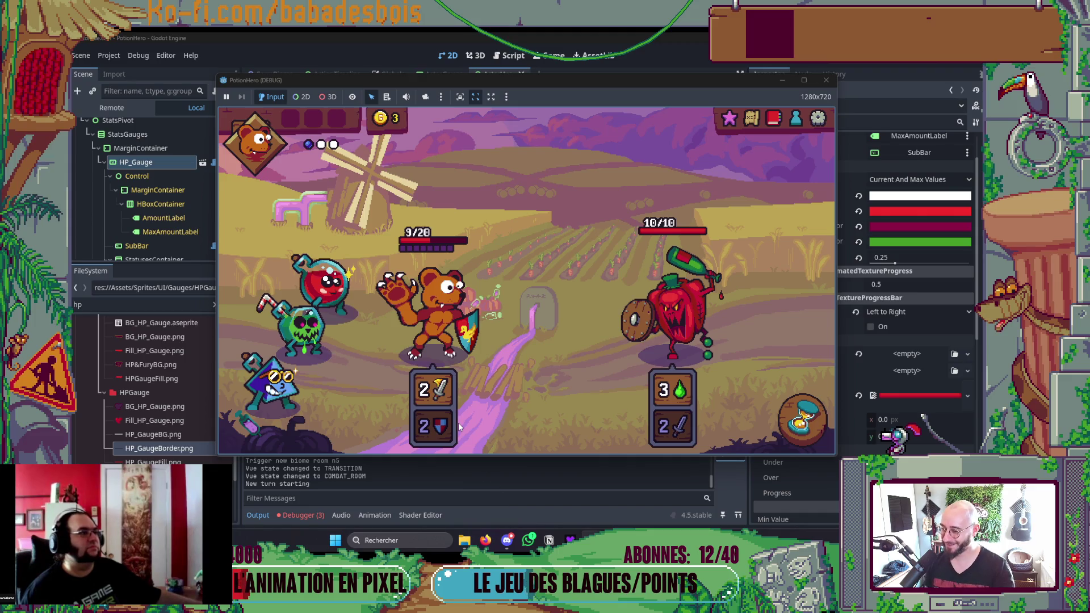
mouse_move(334, 281)
mouse_down()
mouse_move(414, 321)
mouse_move(591, 362)
mouse_move(682, 323)
mouse_up()
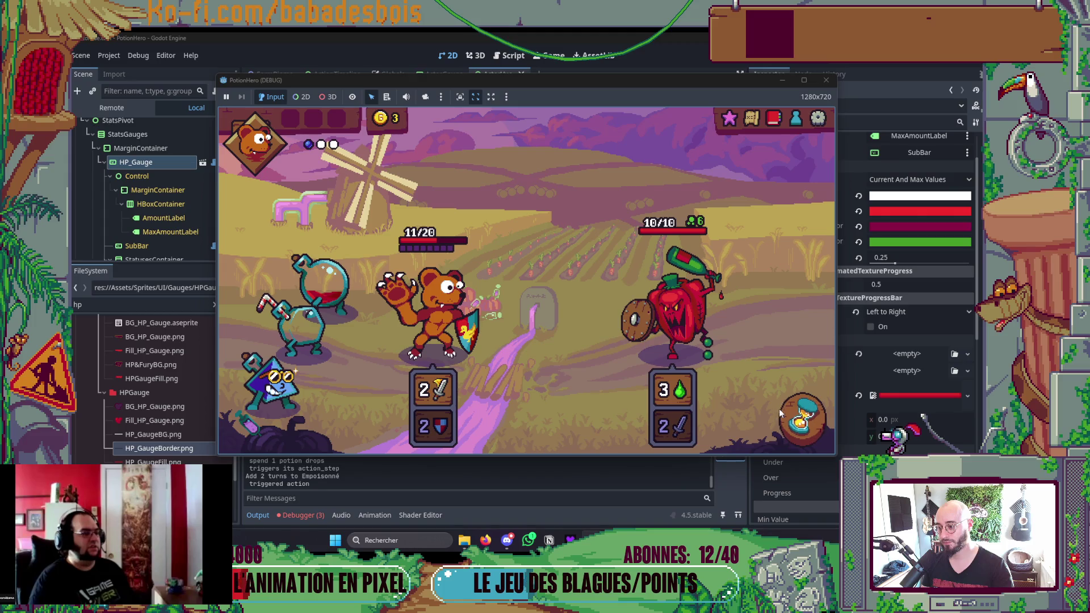
click(797, 417)
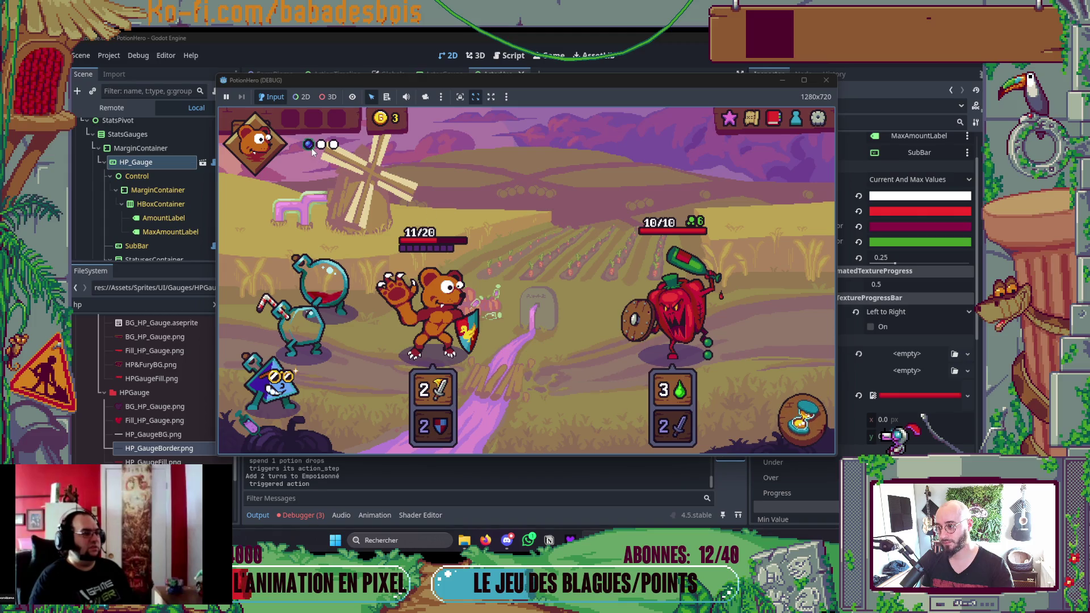
End the turn to beat the pepper enemy, collect the reward, and stop the running game.
mouse_move(296, 324)
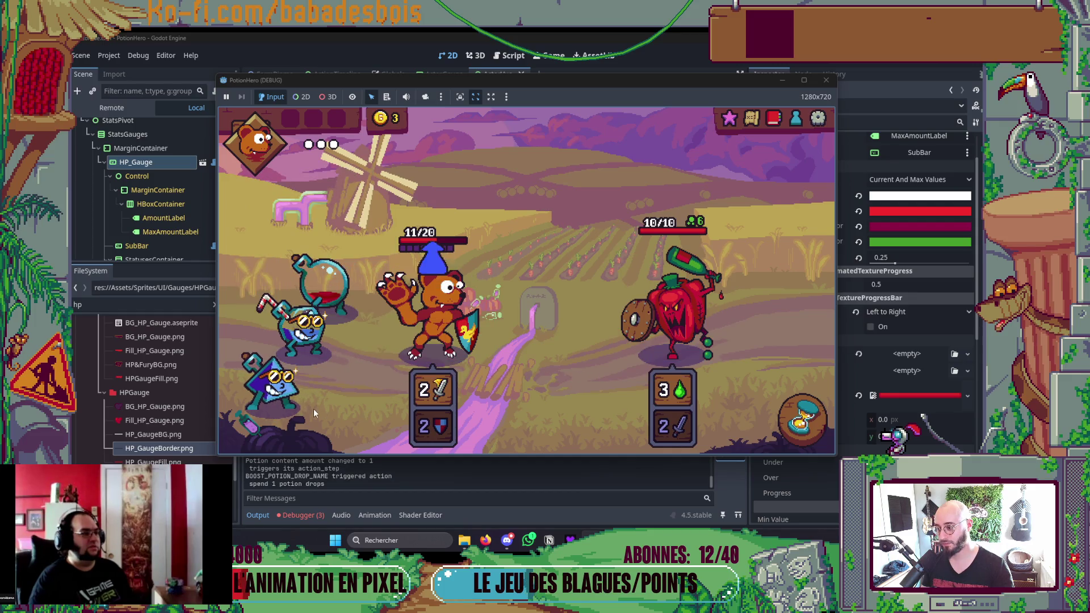
mouse_move(300, 401)
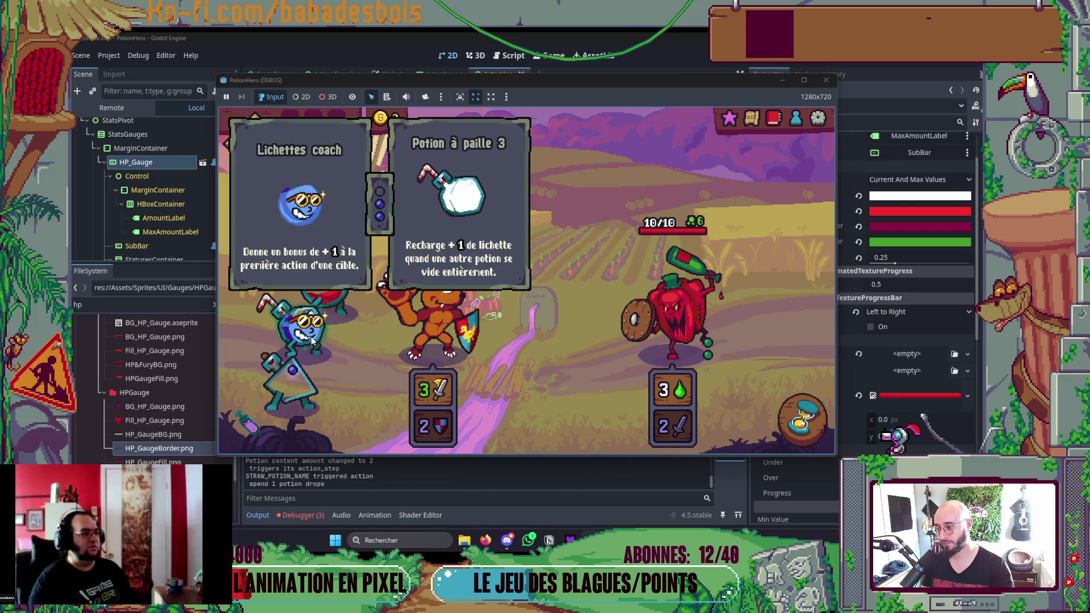
click(790, 416)
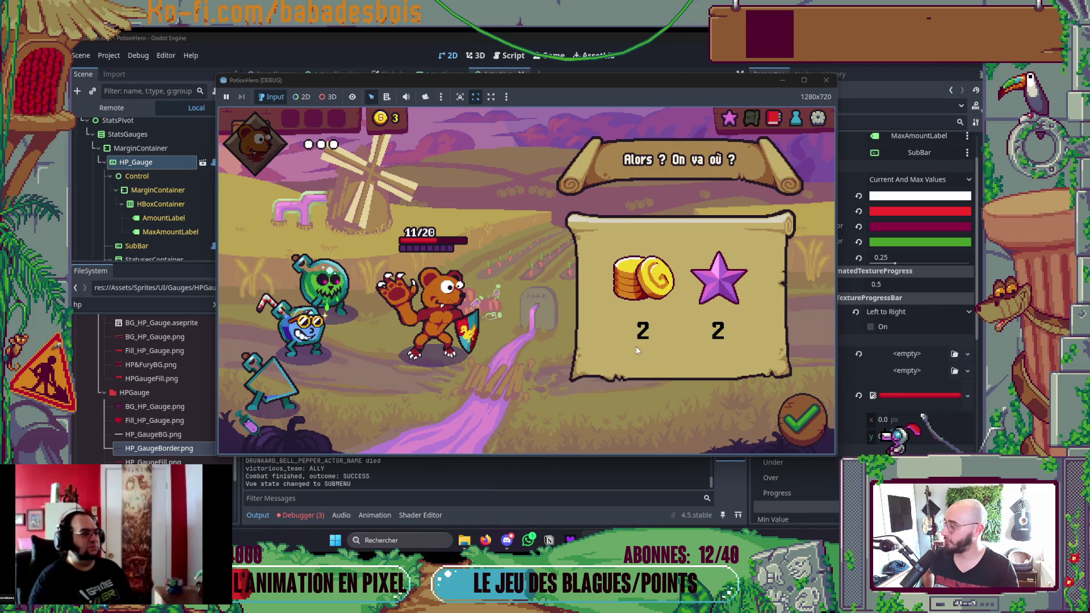
click(785, 402)
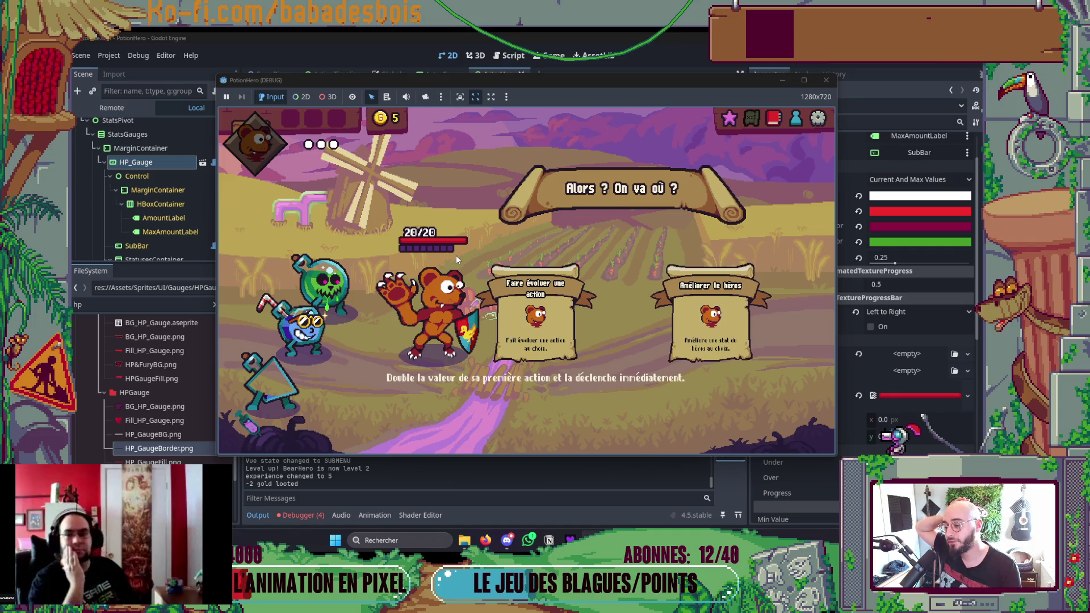
click(825, 80)
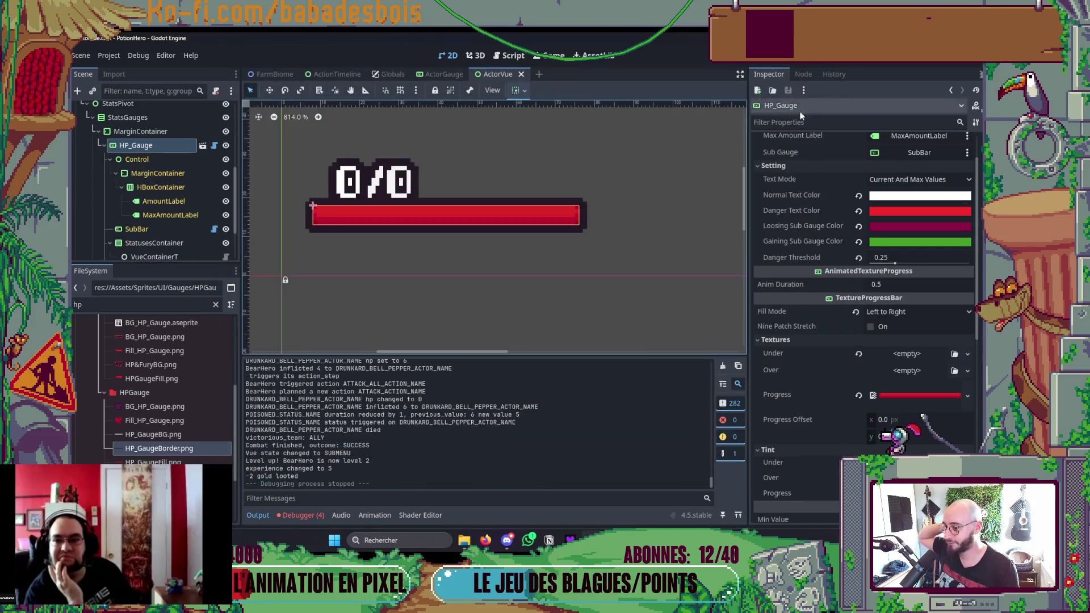
Hide Godot's Output panel, switch to Neovim, and open a terminal pane below the code to type zgit.
click(253, 515)
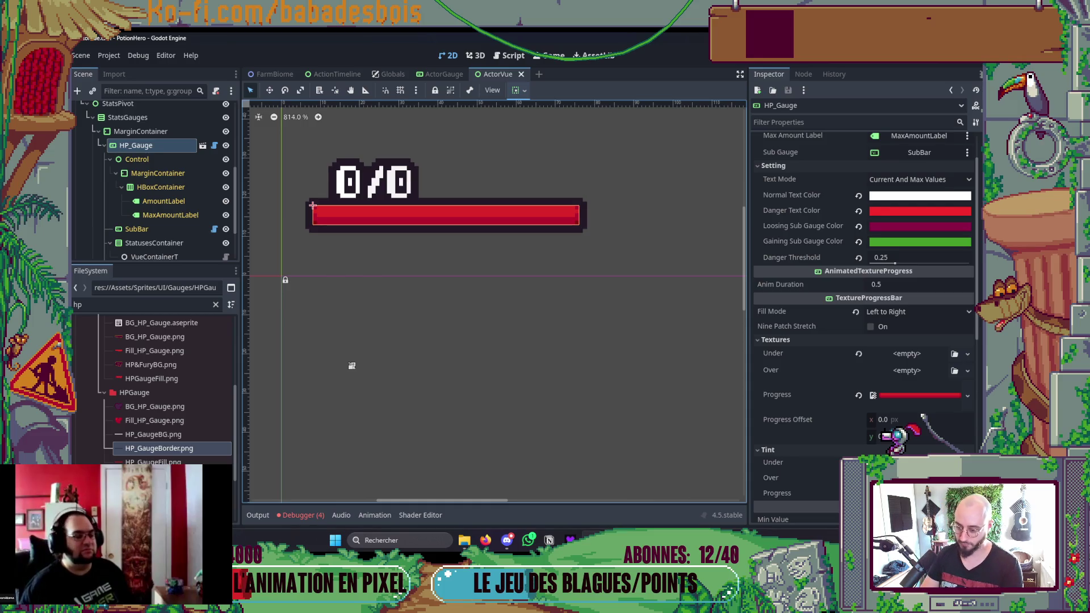
key(alt+Tab)
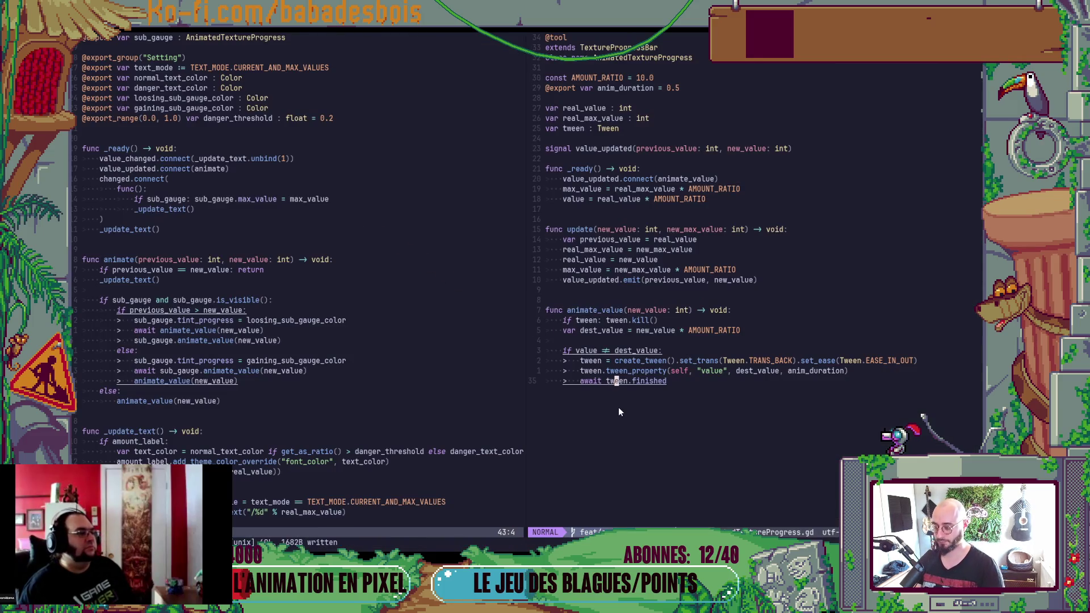
key(ctrl+b)
text(z)
text(git)
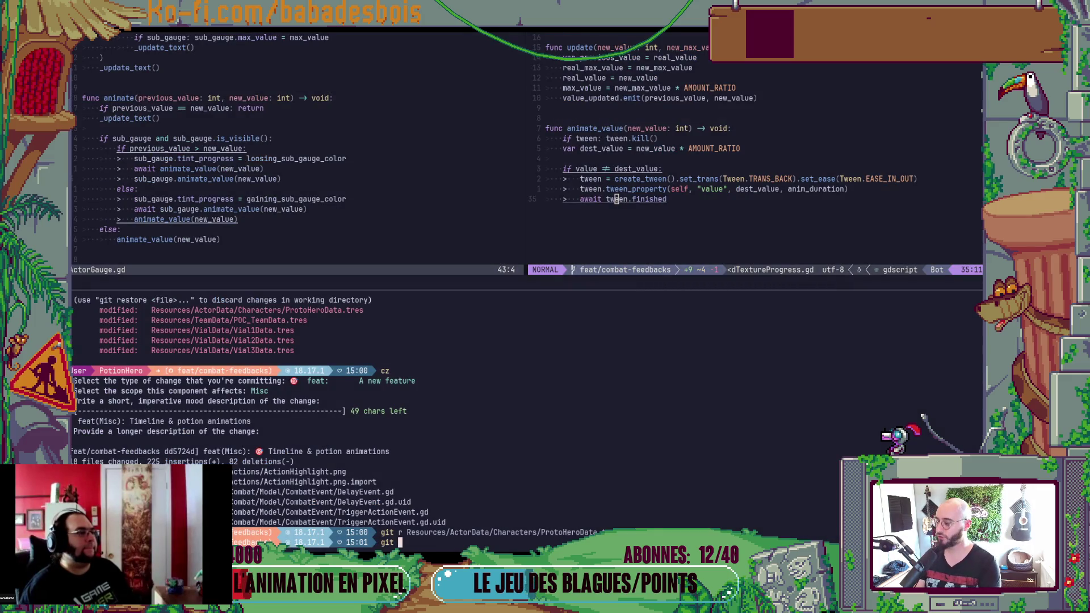